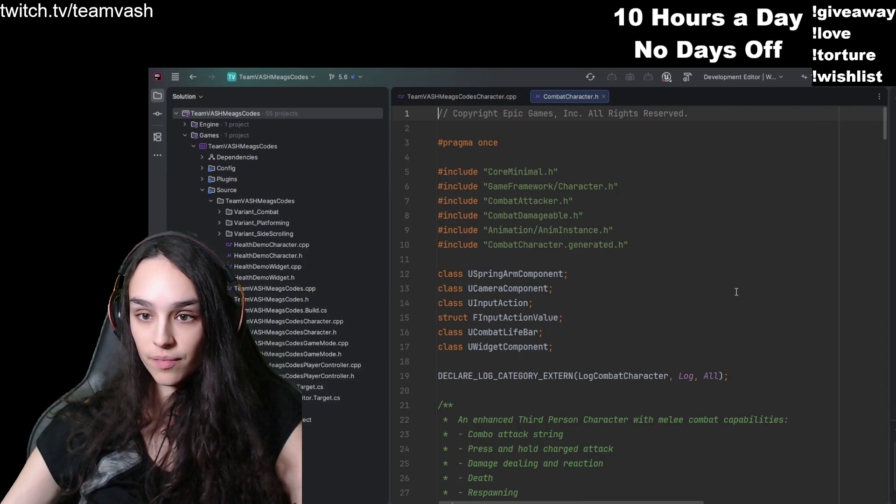
- Scroll CombatCharacter.h, expand Variant_Combat and peek into its AI subfolder, then compare the file's changes
{"action": "scroll", "coordinate": [734, 289], "scroll_direction": "down", "scroll_amount": 7}
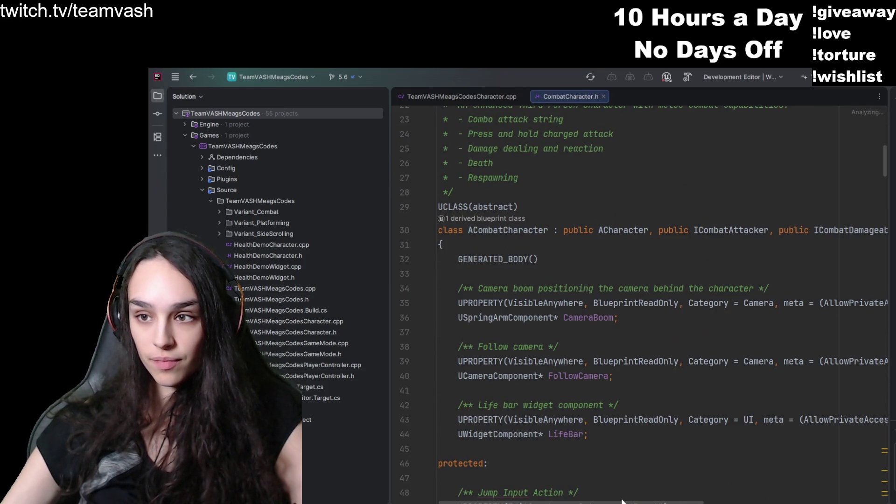
{"action": "scroll", "coordinate": [611, 317], "scroll_direction": "up", "scroll_amount": 3}
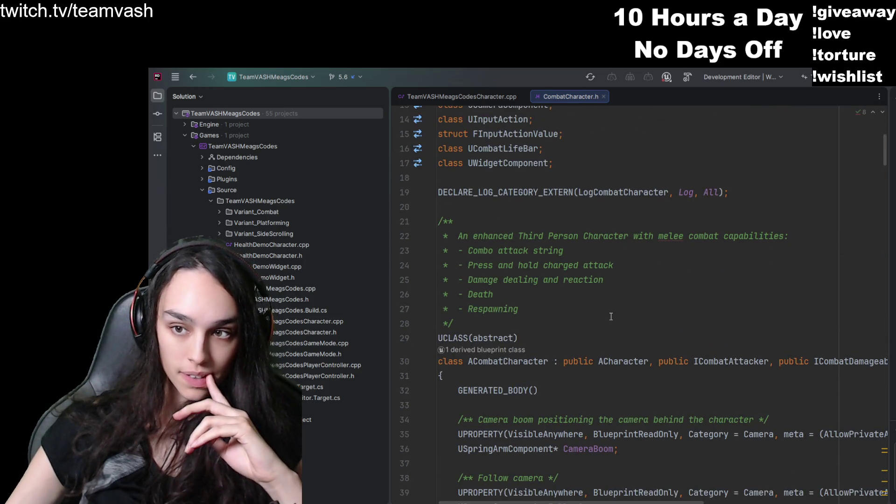
{"action": "mouse_move", "coordinate": [886, 295]}
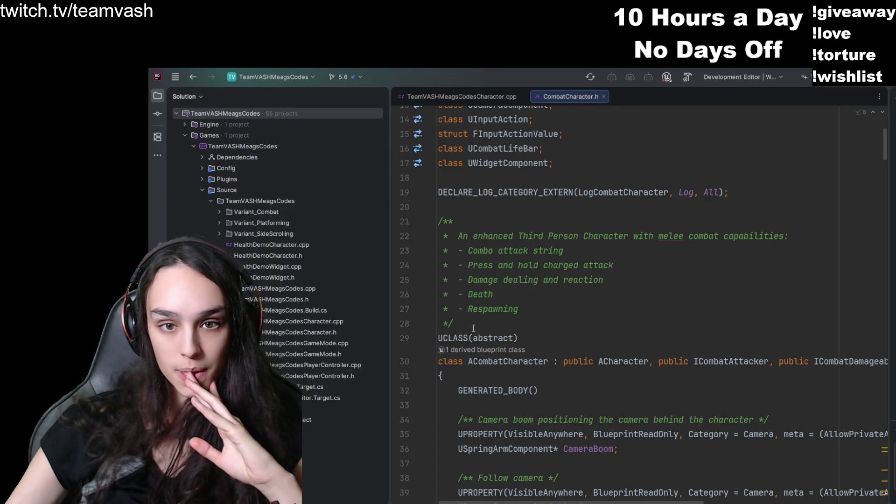
{"action": "left_click", "coordinate": [219, 212]}
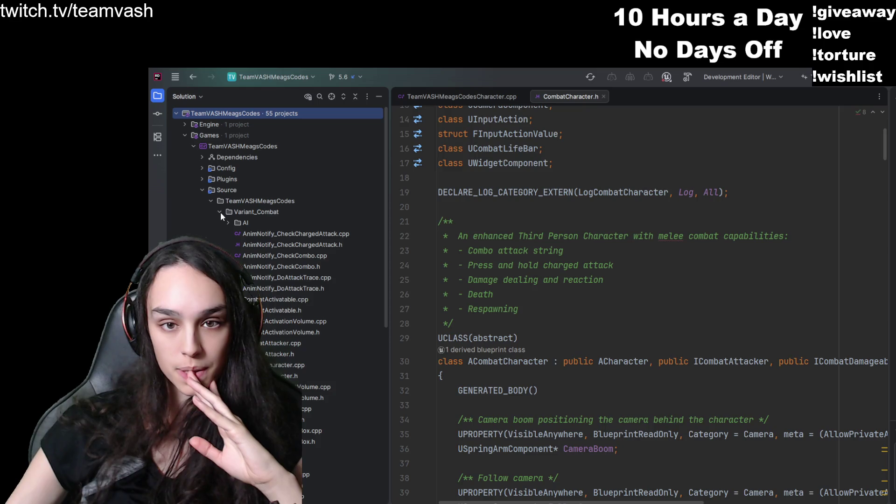
{"action": "left_click", "coordinate": [227, 221]}
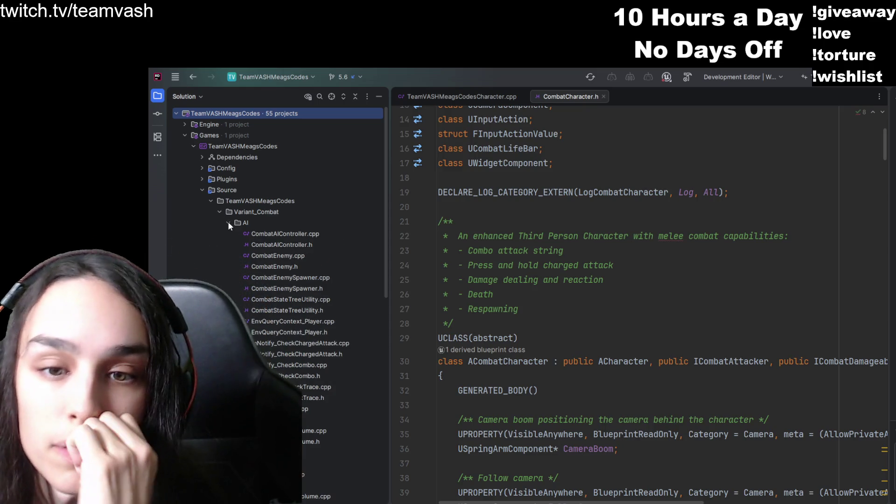
{"action": "left_click", "coordinate": [229, 222]}
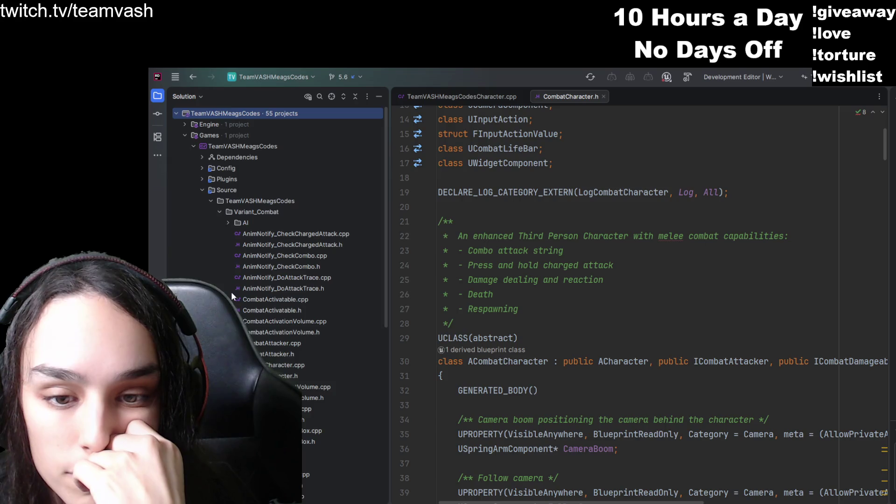
{"action": "scroll", "coordinate": [231, 292], "scroll_direction": "down", "scroll_amount": 2}
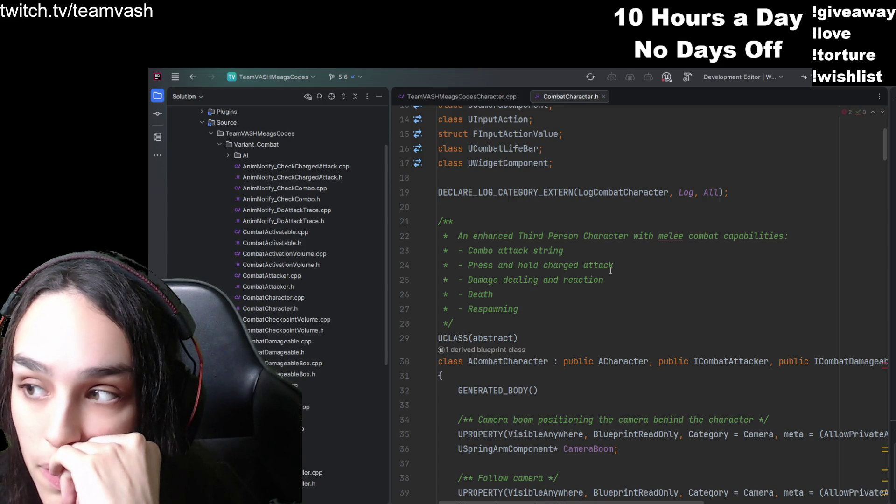
{"action": "key", "text": "ctrl+d"}
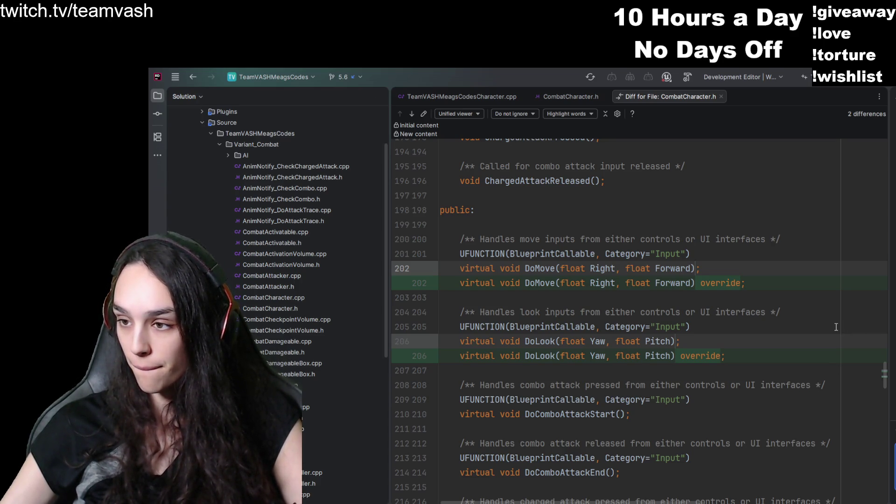
- Scroll down the CombatCharacter.h diff showing override added to DoMove and DoLook
{"action": "scroll", "coordinate": [836, 326], "scroll_direction": "down", "scroll_amount": 3}
{"action": "scroll", "coordinate": [780, 351], "scroll_direction": "up", "scroll_amount": 3}
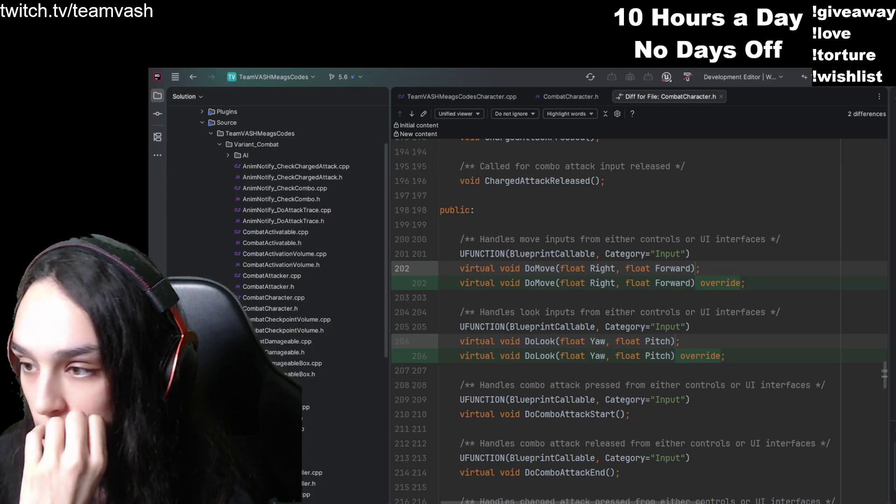
- Scroll the Solution explorer up to Source > Variant_Combat and open CombatGameMode.h
{"action": "scroll", "coordinate": [274, 225], "scroll_direction": "up", "scroll_amount": 3}
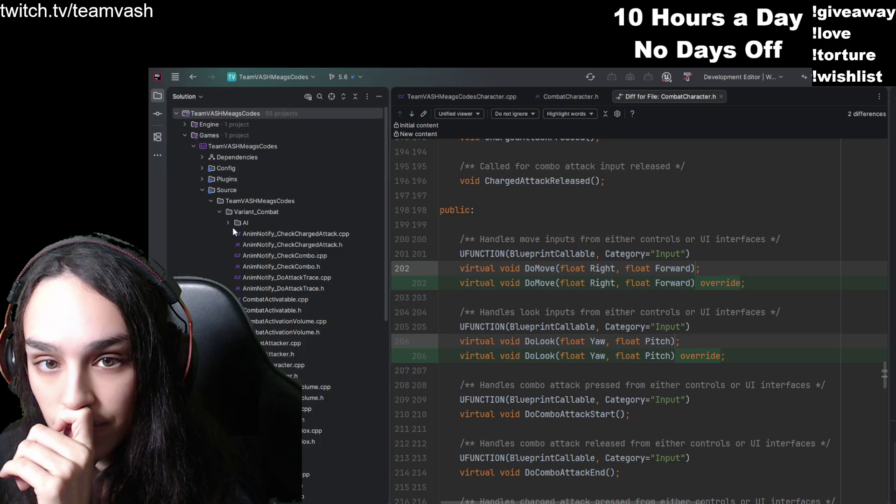
{"action": "scroll", "coordinate": [256, 290], "scroll_direction": "down", "scroll_amount": 3}
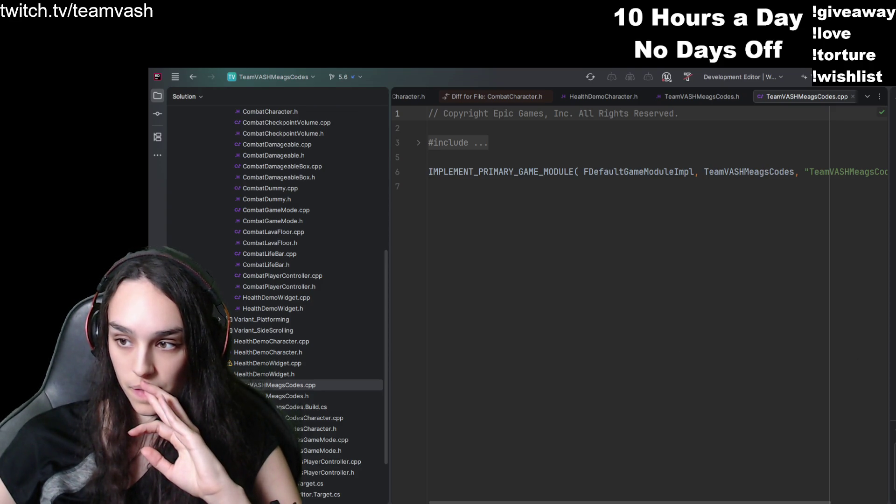
{"action": "scroll", "coordinate": [301, 340], "scroll_direction": "up", "scroll_amount": 4}
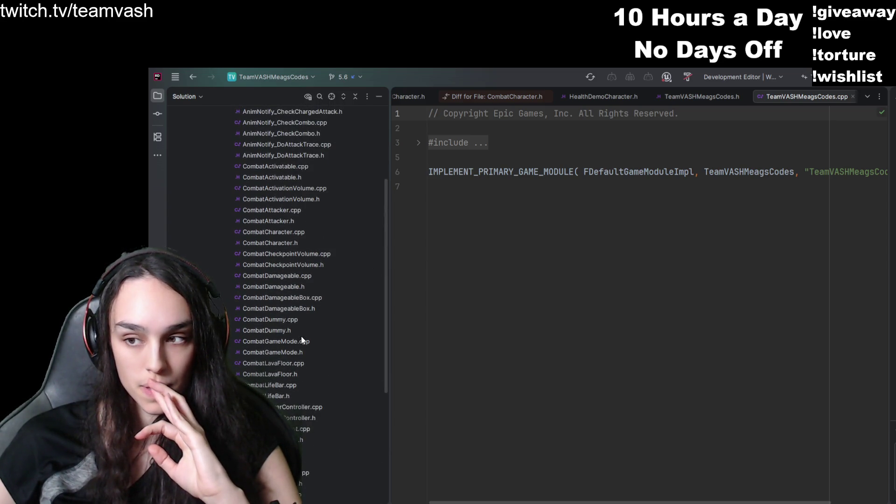
{"action": "scroll", "coordinate": [301, 336], "scroll_direction": "up", "scroll_amount": 2}
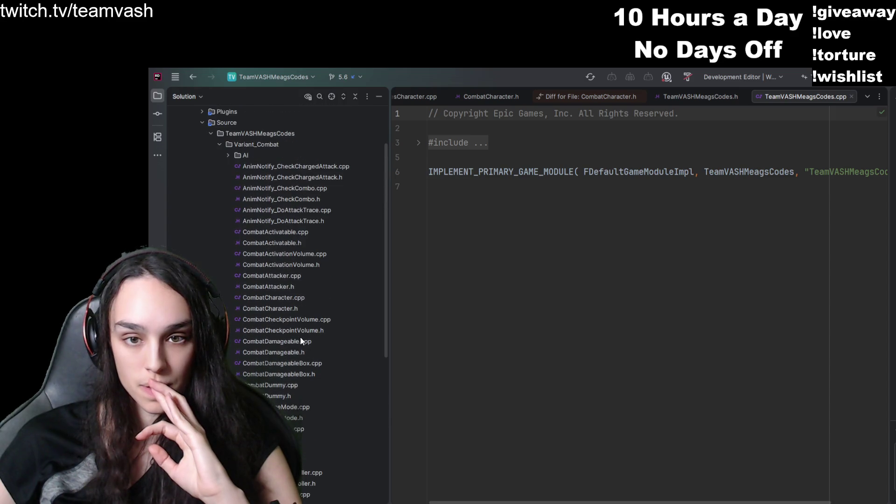
{"action": "double_click", "coordinate": [280, 418]}
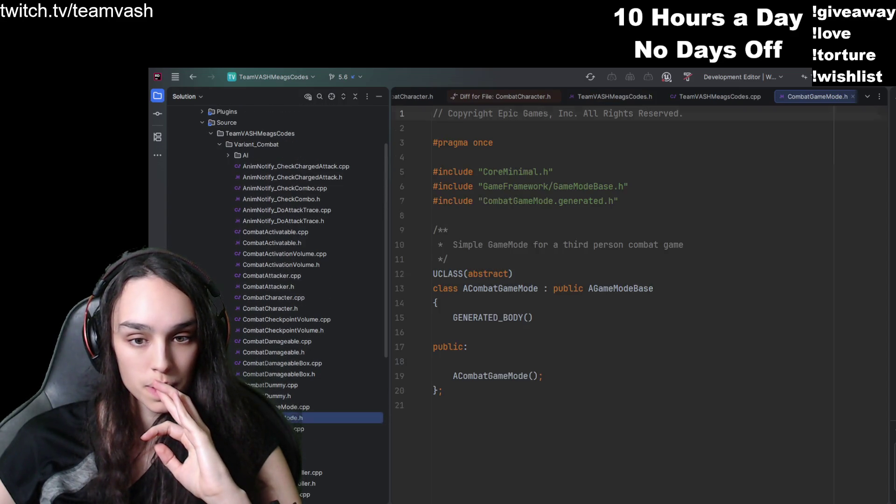
- Open CombatGameMode.cpp in its own tab and return to the CombatGameMode.h header
{"action": "left_click", "coordinate": [290, 407]}
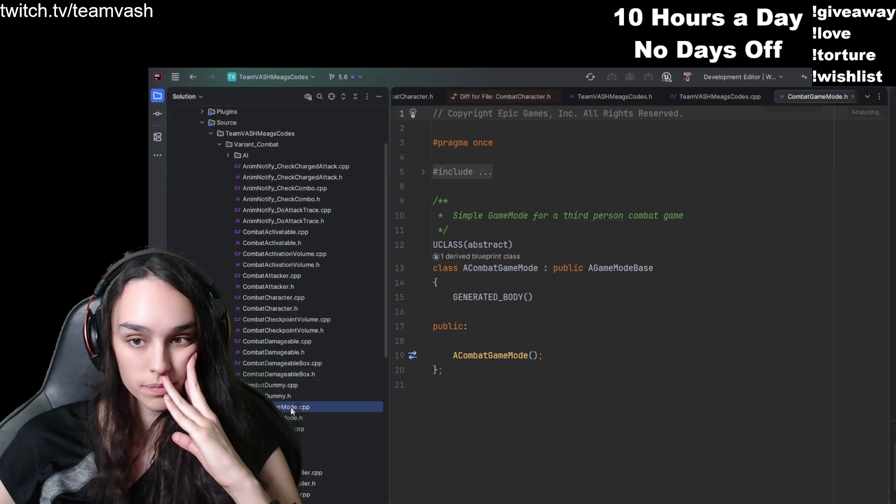
{"action": "double_click", "coordinate": [290, 407]}
{"action": "double_click", "coordinate": [293, 417]}
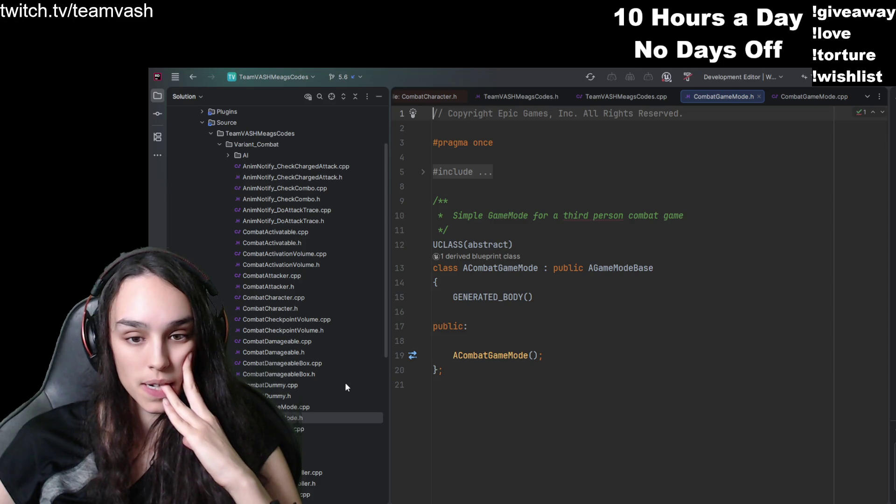
{"action": "scroll", "coordinate": [345, 384], "scroll_direction": "down", "scroll_amount": 3}
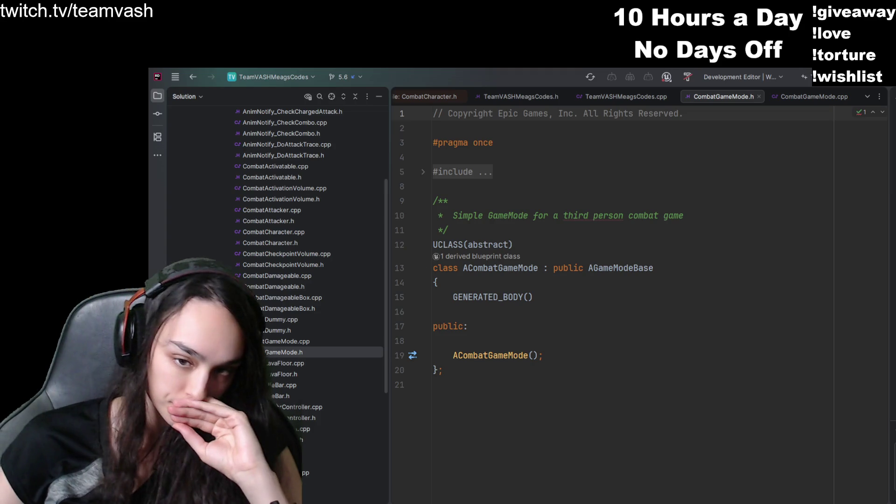
- Open CombatLifeBar.h and scroll through its SetLifePercentage and SetBarColor declarations
{"action": "left_click", "coordinate": [275, 398]}
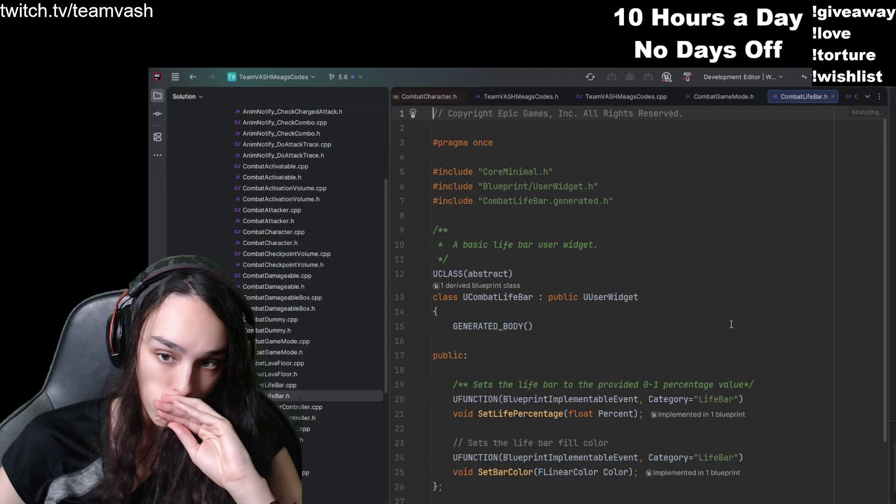
{"action": "scroll", "coordinate": [731, 325], "scroll_direction": "down", "scroll_amount": 1}
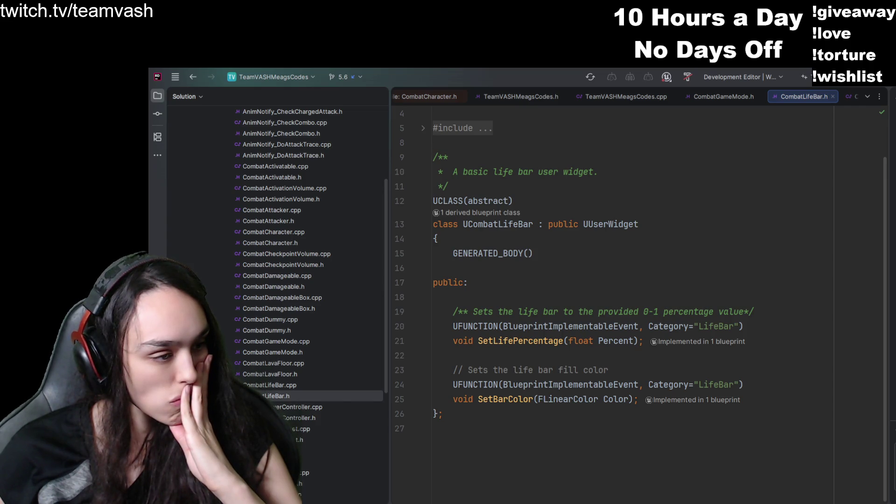
{"action": "scroll", "coordinate": [306, 356], "scroll_direction": "down", "scroll_amount": 5}
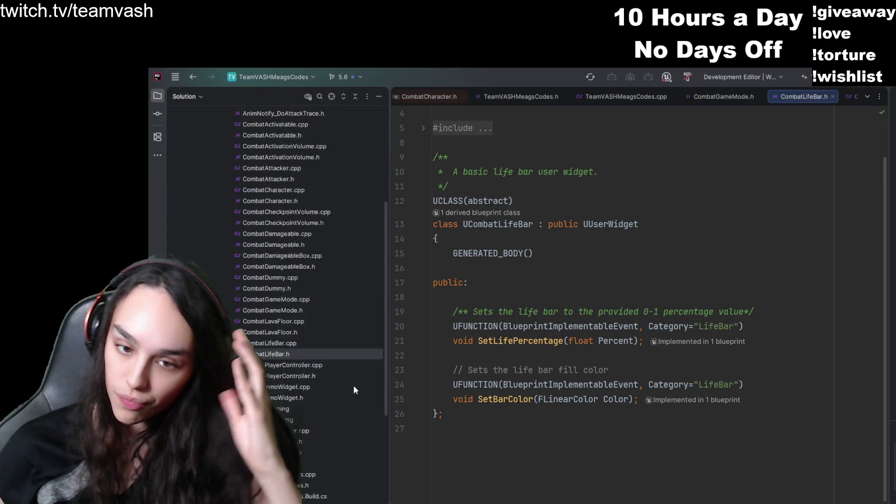
- Delete the warning-marked HealthDemoWidget and HealthDemoCharacter .h and .cpp files from the project root
{"action": "left_click", "coordinate": [295, 339]}
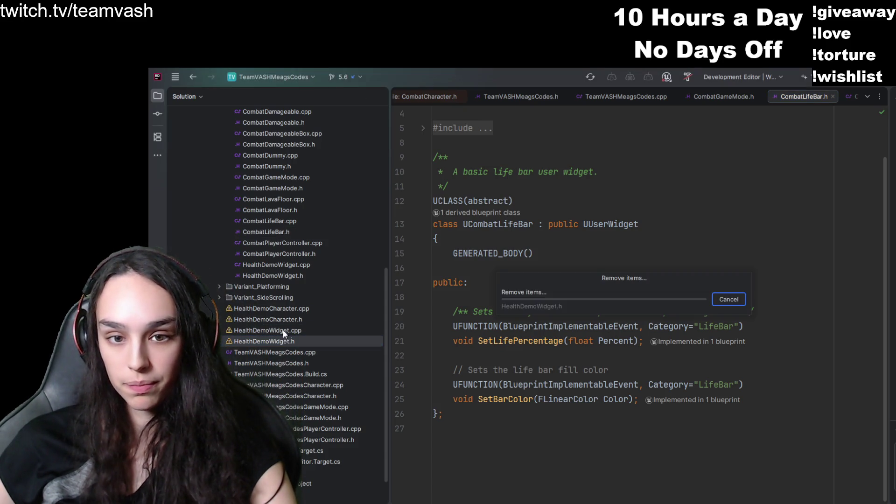
{"action": "key", "text": "Up"}
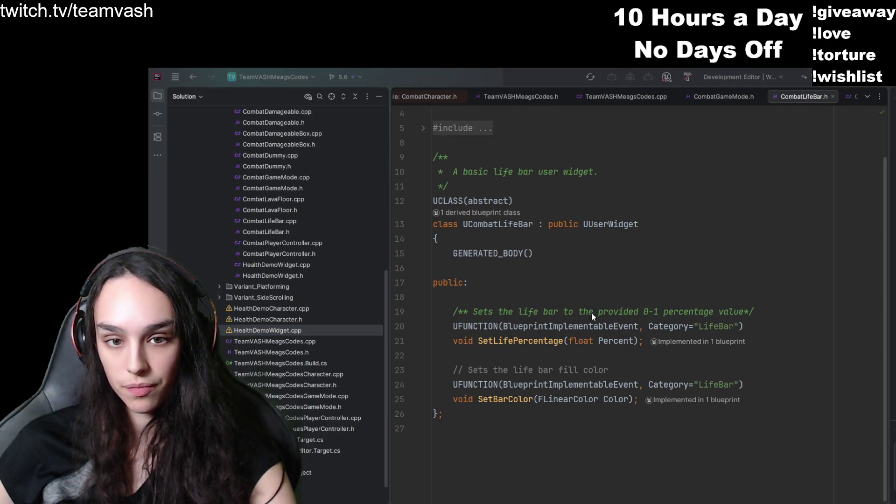
{"action": "left_click", "coordinate": [285, 322]}
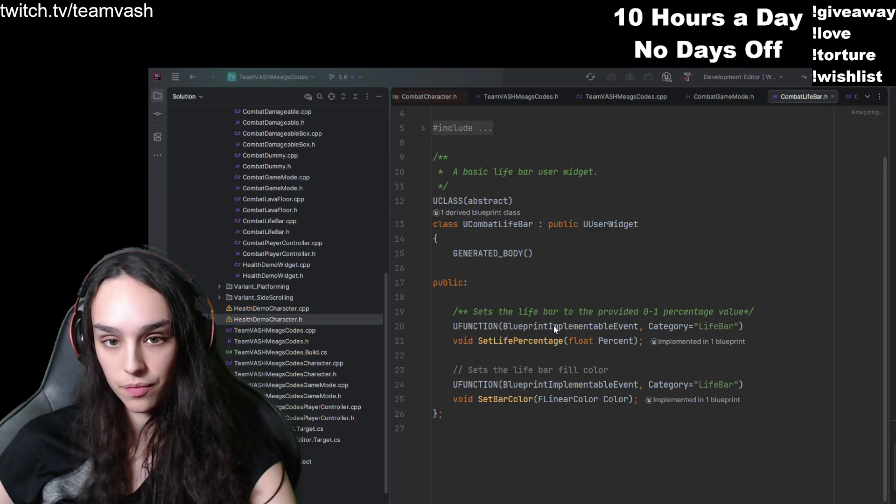
{"action": "left_click", "coordinate": [258, 319]}
{"action": "key", "text": "Delete"}
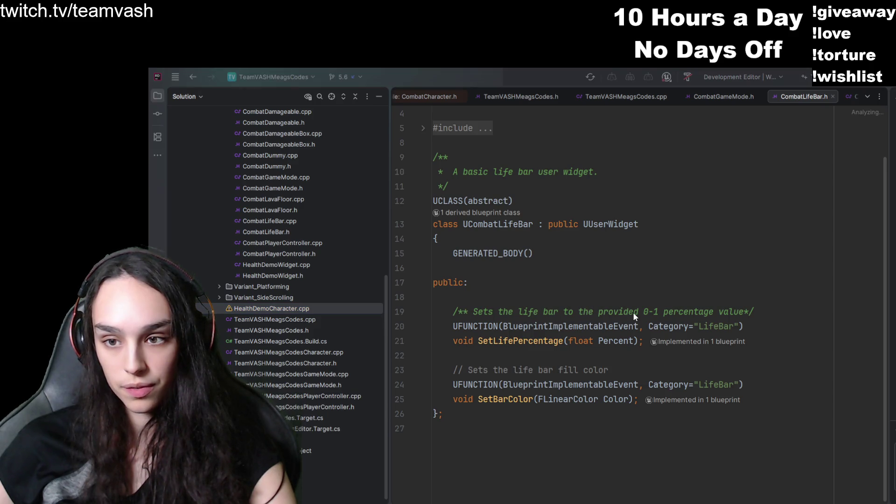
{"action": "key", "text": "Delete"}
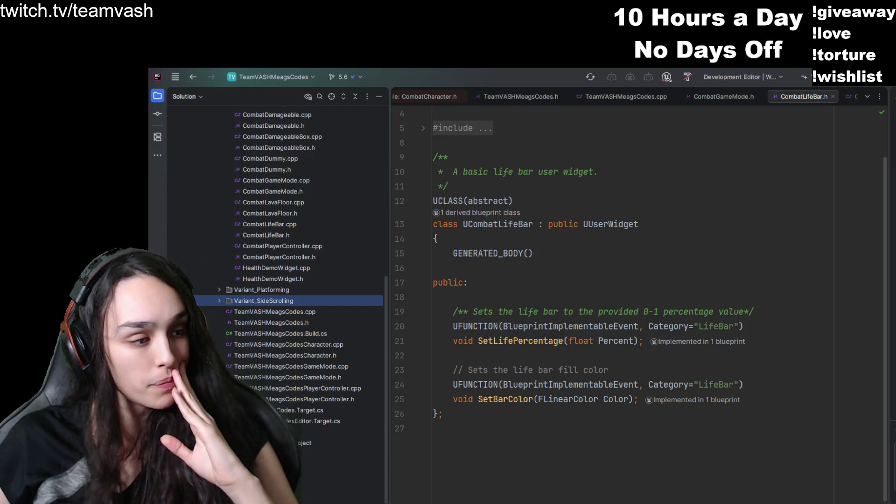
- Switch out to run the game, then return to Rider halted in StructuredLog.cpp
{"action": "key", "text": "alt+Tab"}
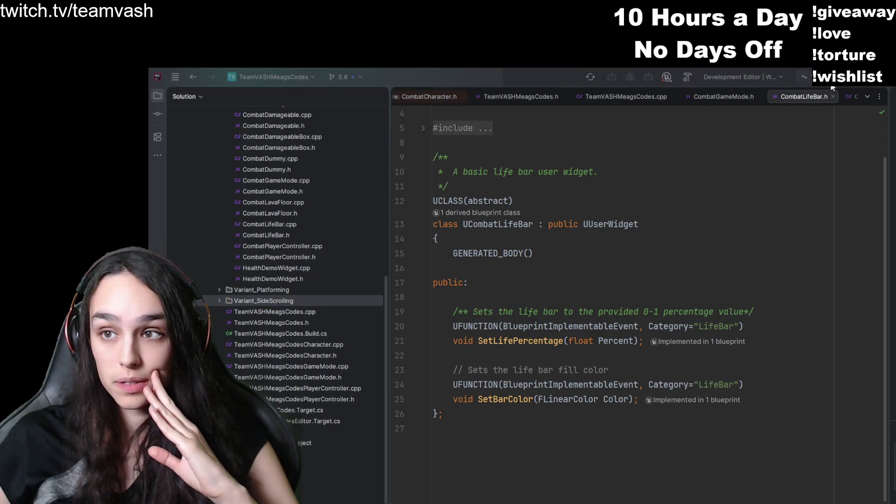
{"action": "key", "text": "alt+Tab"}
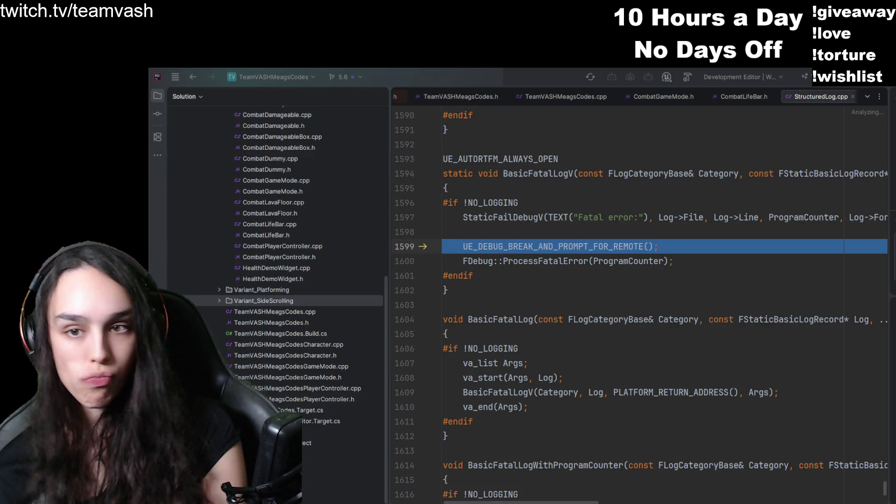
- Inspect BasicFatalLogV where the debugger stopped at UE_DEBUG_BREAK_AND_PROMPT_FOR_REMOTE
{"action": "left_click", "coordinate": [522, 173]}
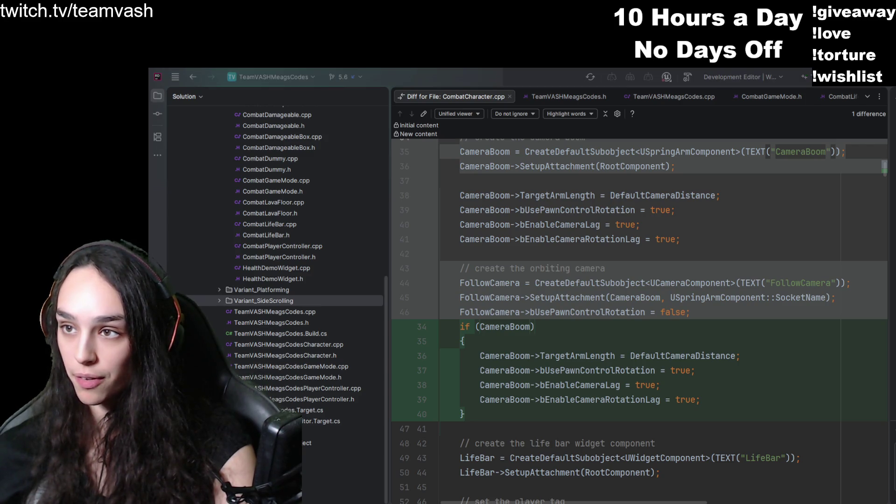
- Return to Rider to review the CombatCharacter.cpp camera diff, then switch to Unreal Editor
{"action": "key", "text": "alt+Tab"}
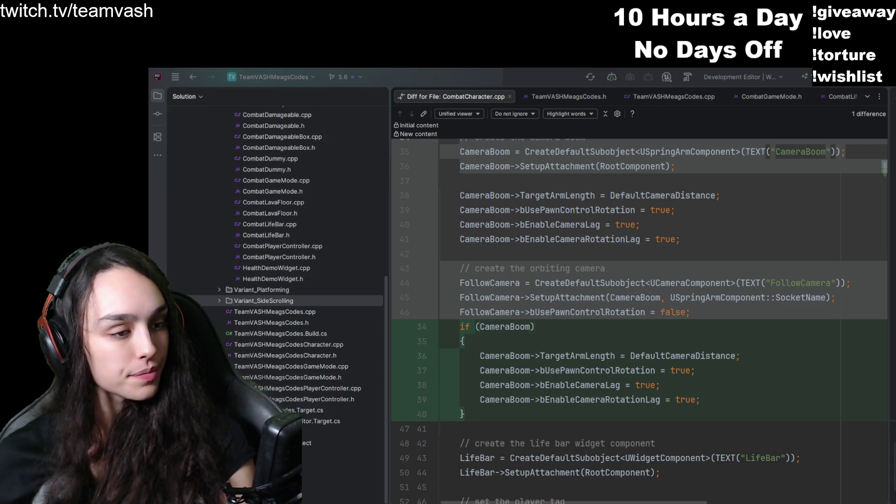
{"action": "key", "text": "alt+Tab"}
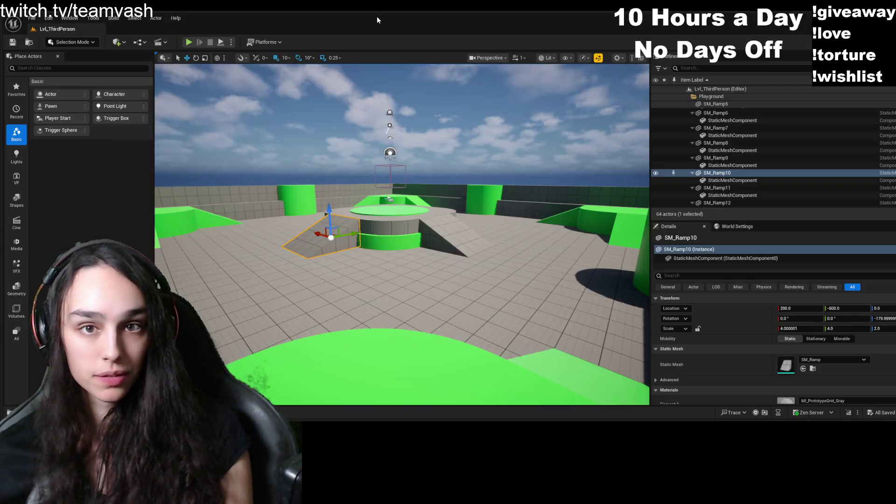
- Restore and enlarge the Unreal Editor window, then open the Content Drawer on the Content folder
{"action": "double_click", "coordinate": [241, 15]}
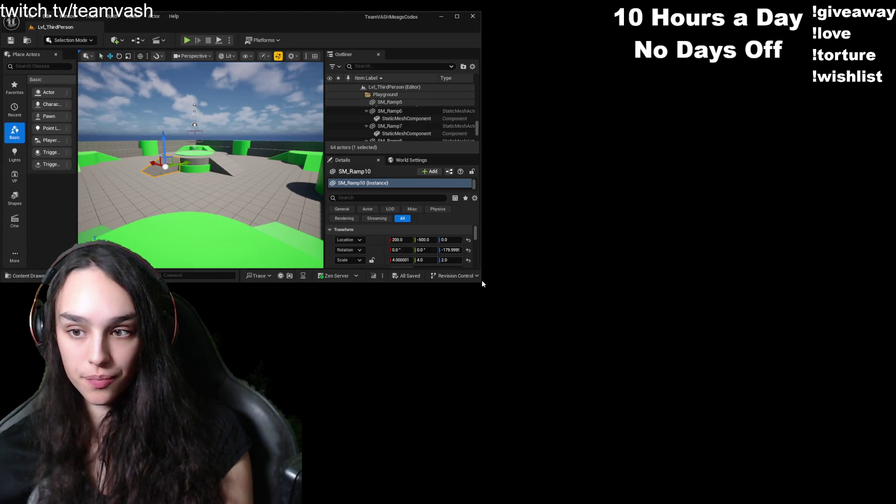
{"action": "left_click_drag", "start_coordinate": [481, 281], "coordinate": [796, 411]}
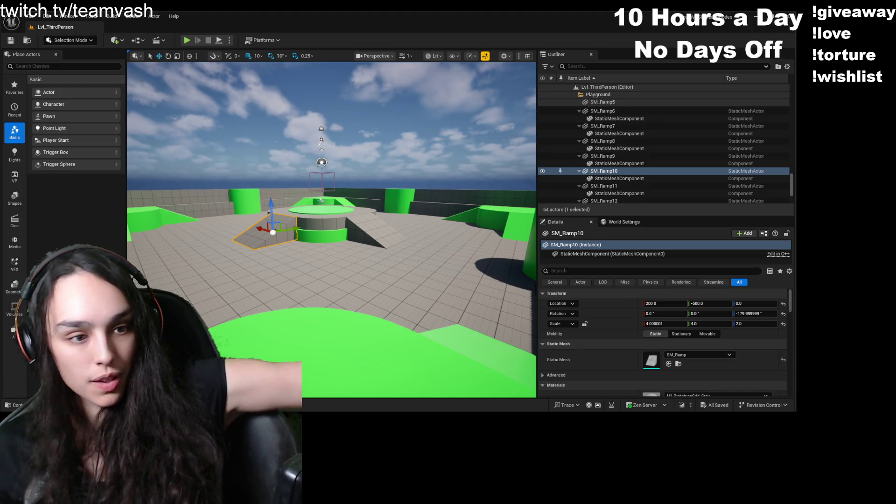
{"action": "key", "text": "ctrl+space"}
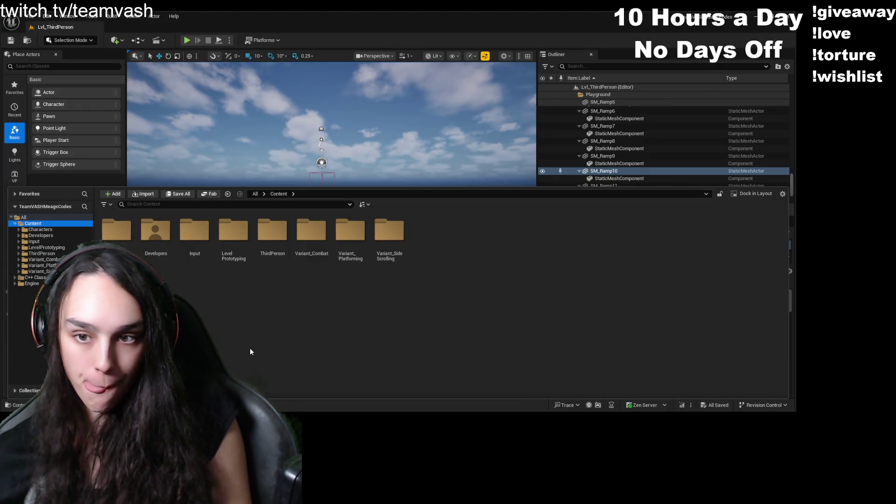
- Browse into Variant_Combat > Blueprints in the Content Browser and bring up the Edit menu
{"action": "left_click", "coordinate": [307, 234]}
{"action": "double_click", "coordinate": [308, 235]}
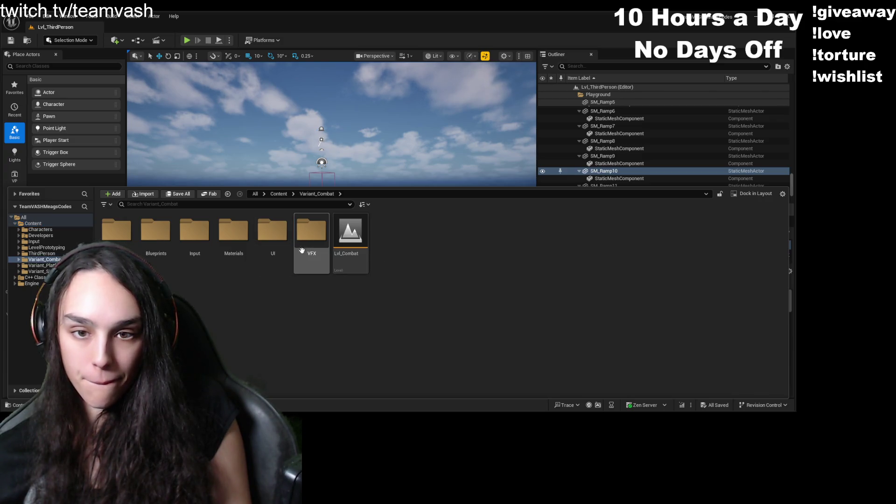
{"action": "double_click", "coordinate": [154, 239]}
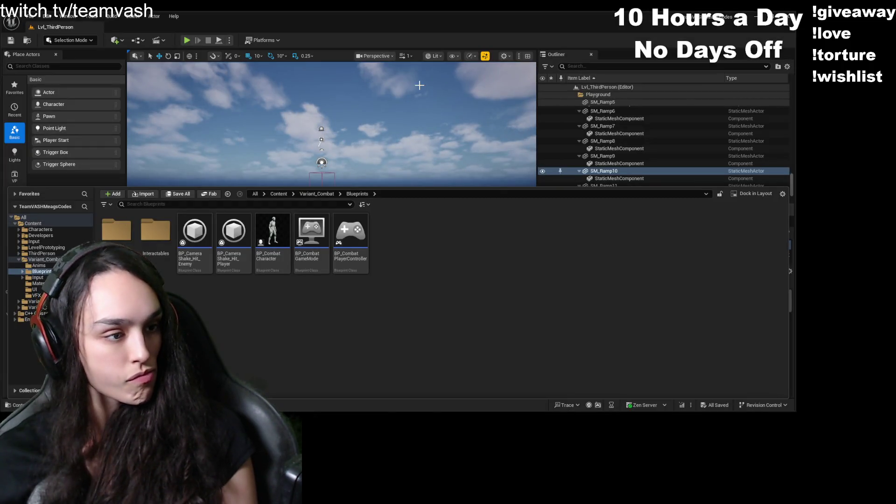
{"action": "left_click", "coordinate": [49, 16]}
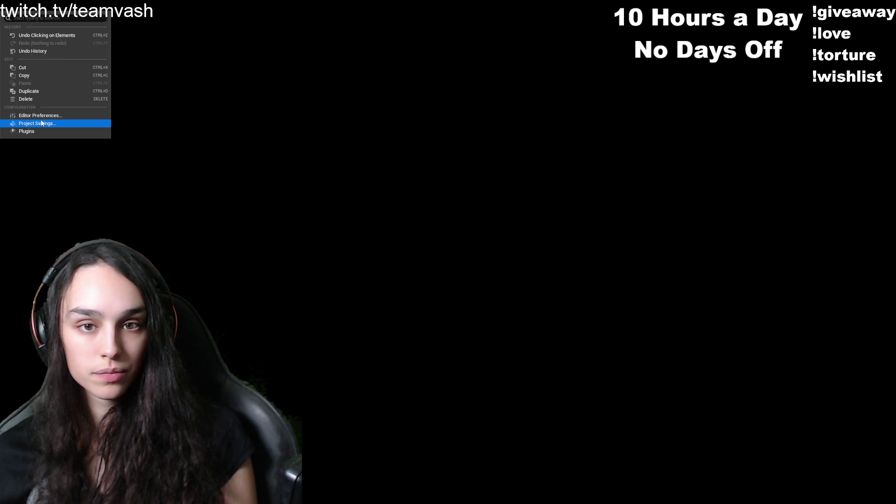
- Open Project Settings and search them for 'maps'
{"action": "left_click", "coordinate": [37, 123]}
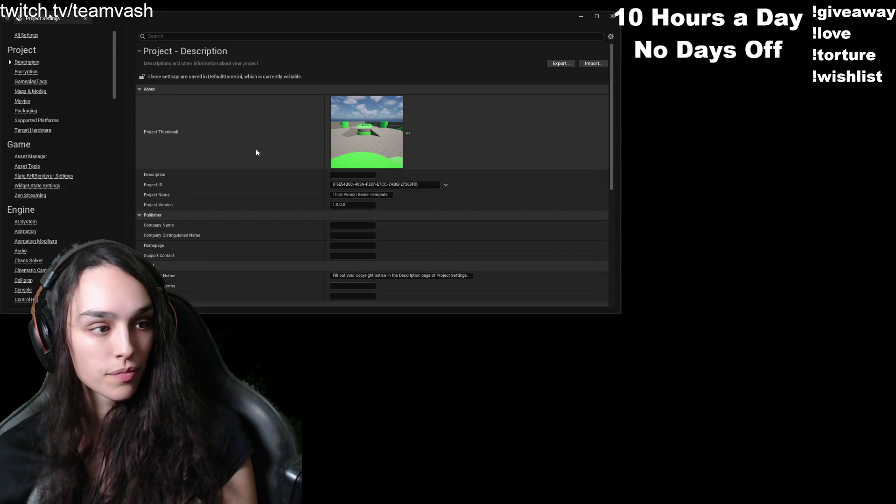
{"action": "scroll", "coordinate": [255, 159], "scroll_direction": "down", "scroll_amount": 3}
{"action": "scroll", "coordinate": [255, 169], "scroll_direction": "down", "scroll_amount": 2}
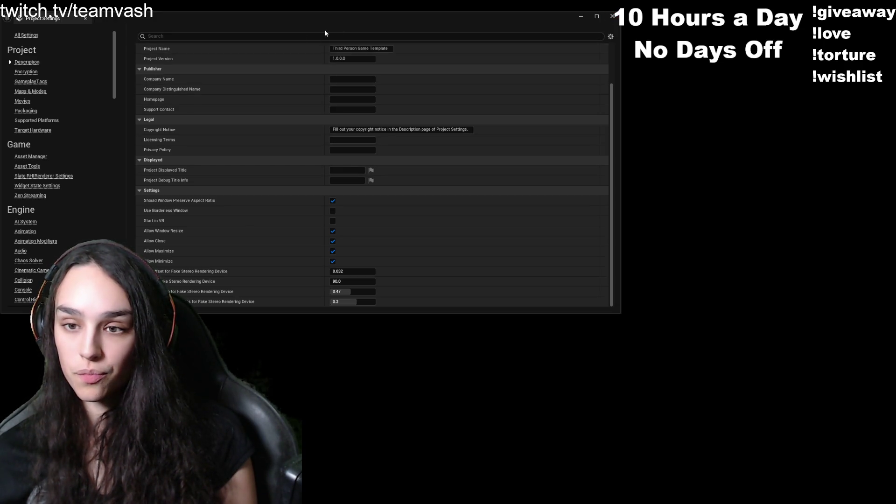
{"action": "left_click", "coordinate": [236, 36]}
{"action": "type", "text": "maps"}
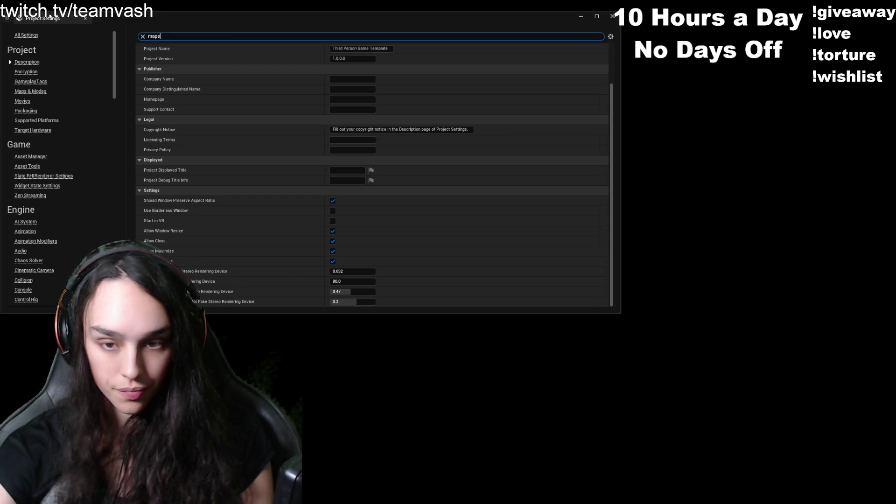
{"action": "scroll", "coordinate": [423, 155], "scroll_direction": "up", "scroll_amount": 3}
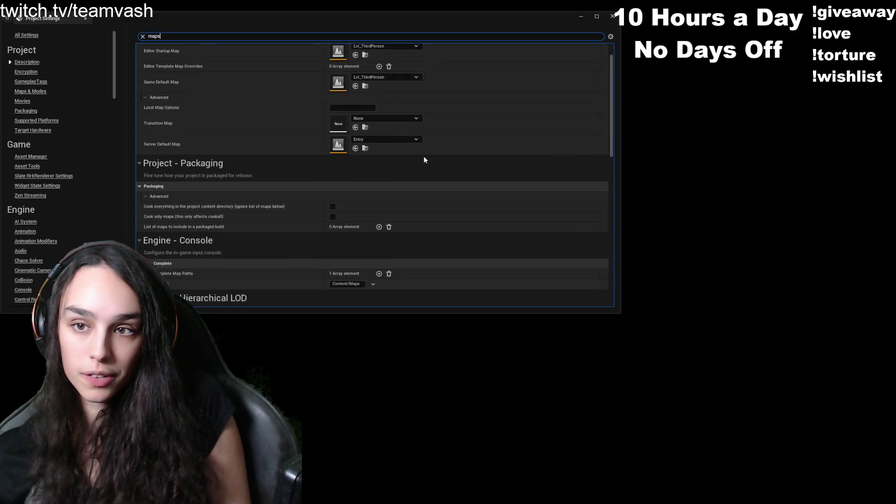
{"action": "scroll", "coordinate": [306, 175], "scroll_direction": "down", "scroll_amount": 6}
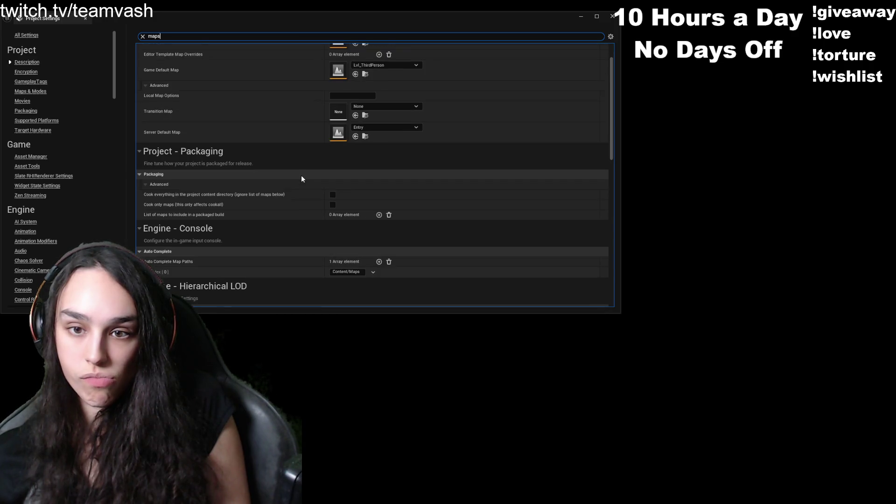
- Set Default GameMode to the combat game mode blueprint, then filter the settings by 'map'
{"action": "key", "text": "BackSpace"}
{"action": "key", "text": "BackSpace"}
{"action": "key", "text": "BackSpace"}
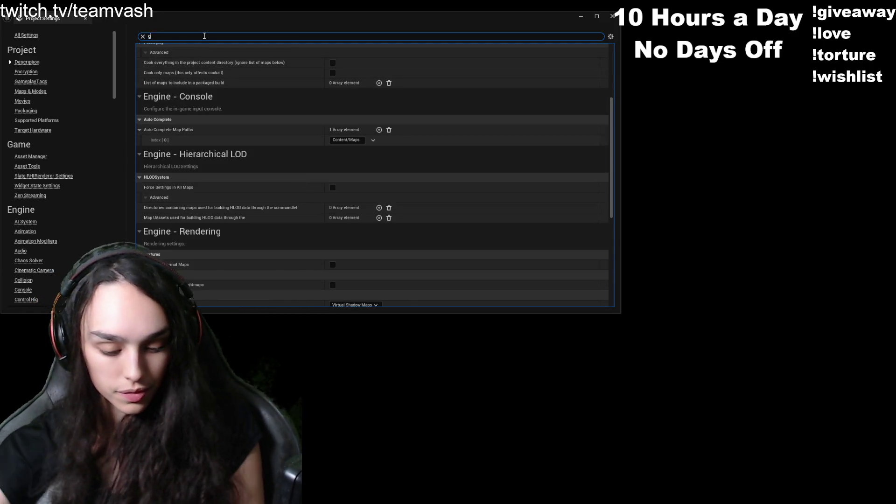
{"action": "type", "text": "gmae mod"}
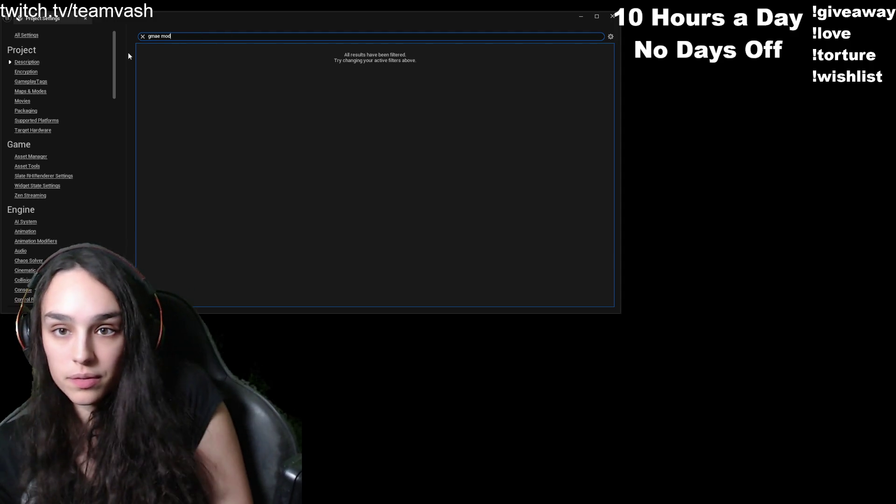
{"action": "key", "text": "BackSpace"}
{"action": "key", "text": "BackSpace"}
{"action": "key", "text": "BackSpace"}
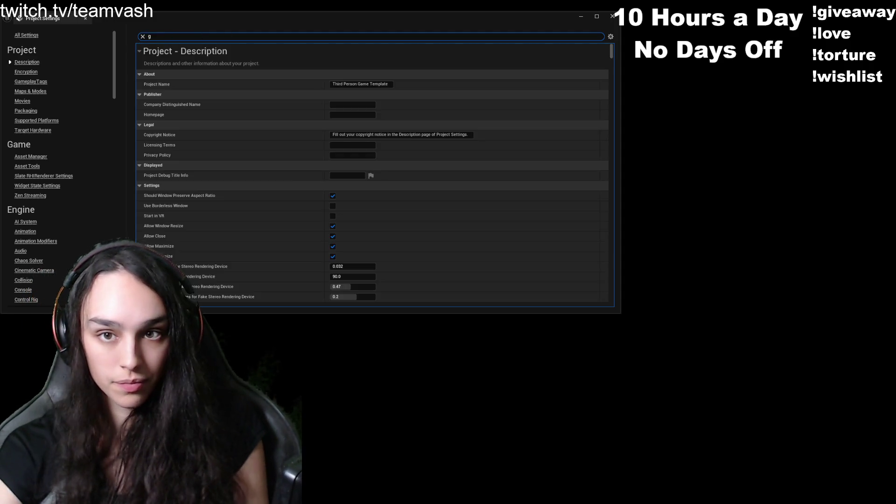
{"action": "type", "text": "ame mo"}
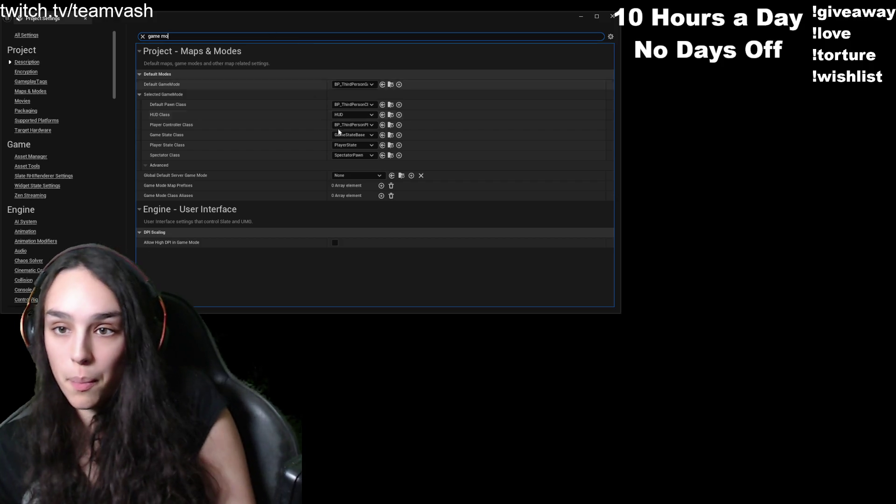
{"action": "left_click", "coordinate": [359, 91]}
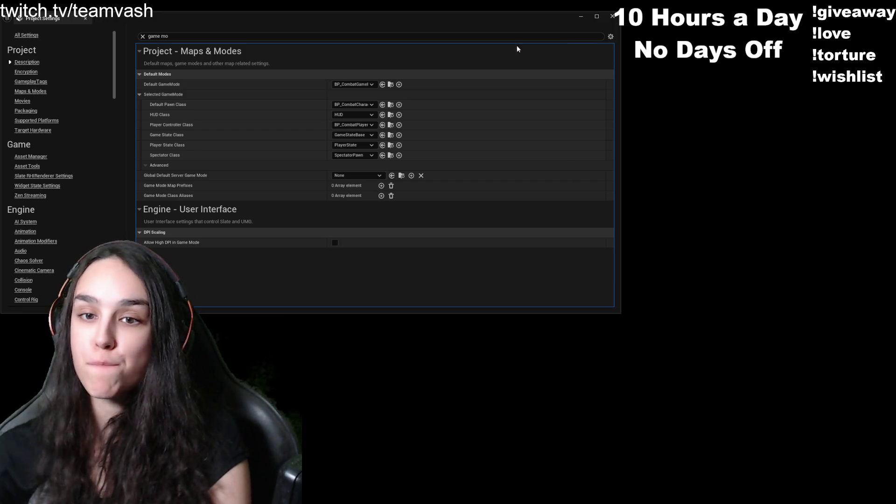
{"action": "left_click", "coordinate": [208, 36]}
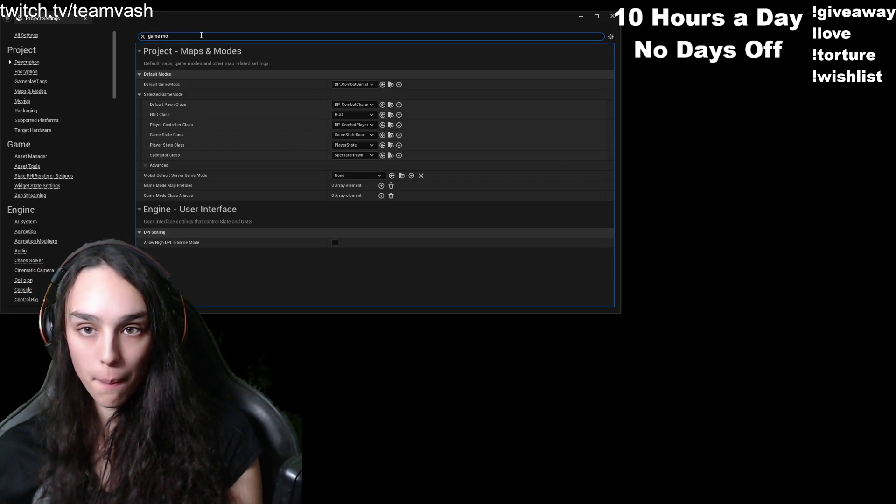
{"action": "type", "text": "map"}
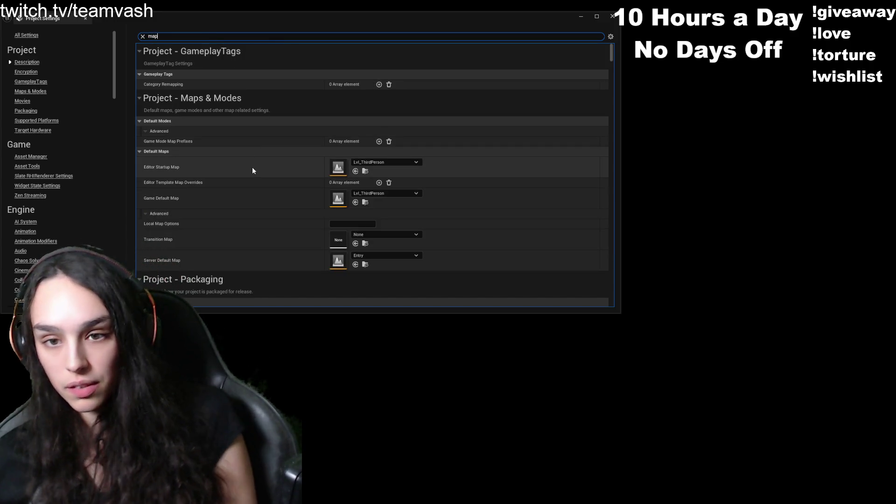
- Scroll down through the Project Settings map options
{"action": "scroll", "coordinate": [259, 175], "scroll_direction": "down", "scroll_amount": 1}
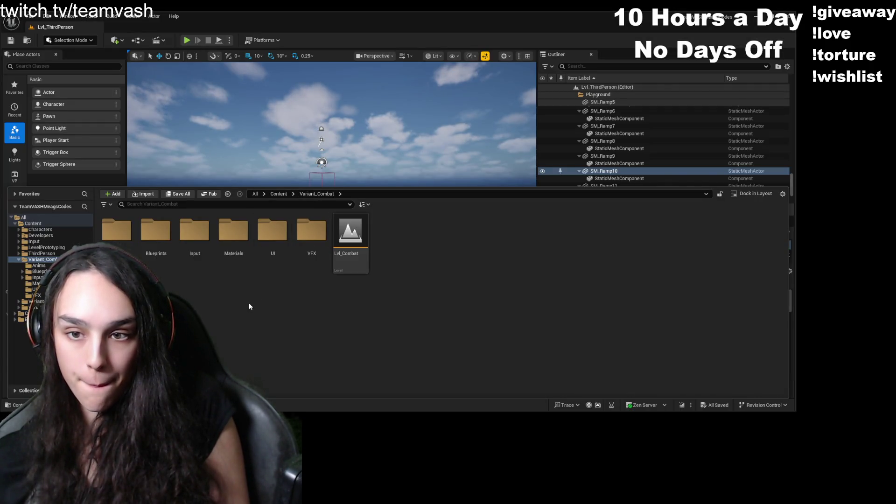
- Search the whole Content folder for 'map' and open the Lvl_Combat level
{"action": "left_click", "coordinate": [180, 203]}
{"action": "type", "text": "m"}
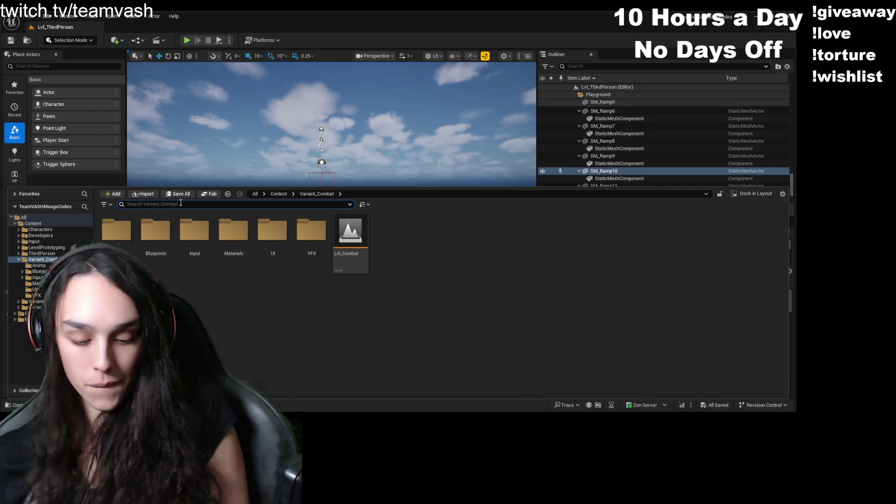
{"action": "type", "text": "ap"}
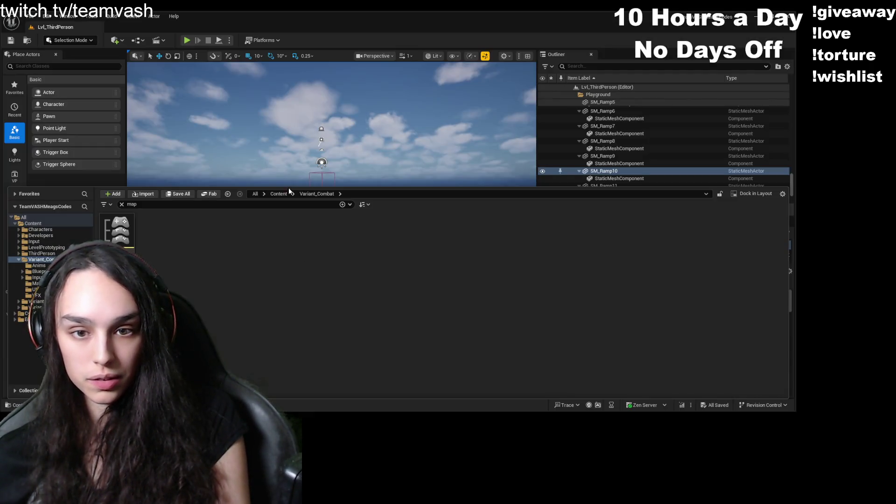
{"action": "left_click", "coordinate": [280, 193]}
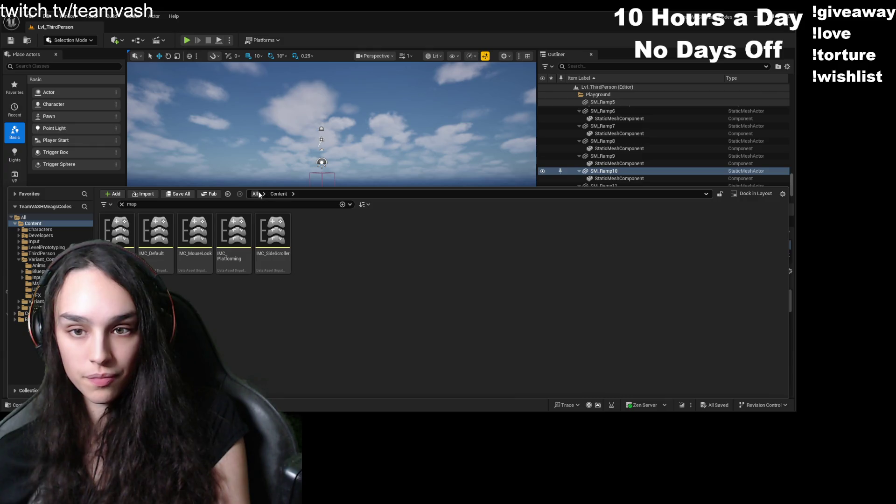
{"action": "left_click", "coordinate": [259, 194]}
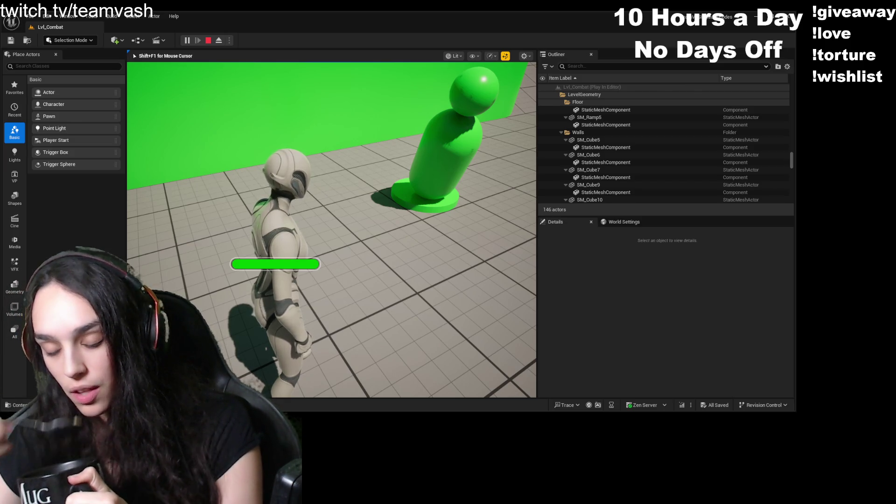
- Widen the game view, run the character past the green cubes, walls and capsule, then stop
{"action": "key", "text": "w"}
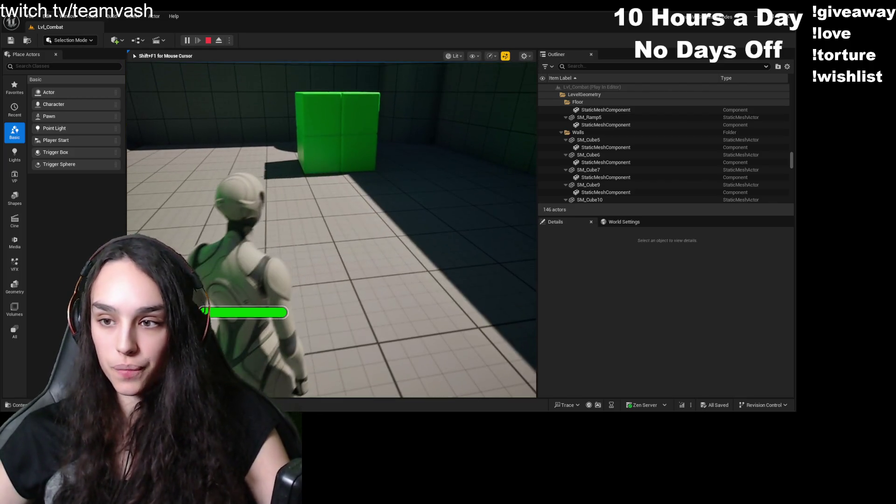
{"action": "key", "text": "shift+F1"}
{"action": "left_click_drag", "start_coordinate": [557, 305], "coordinate": [691, 305]}
{"action": "left_click", "coordinate": [607, 280]}
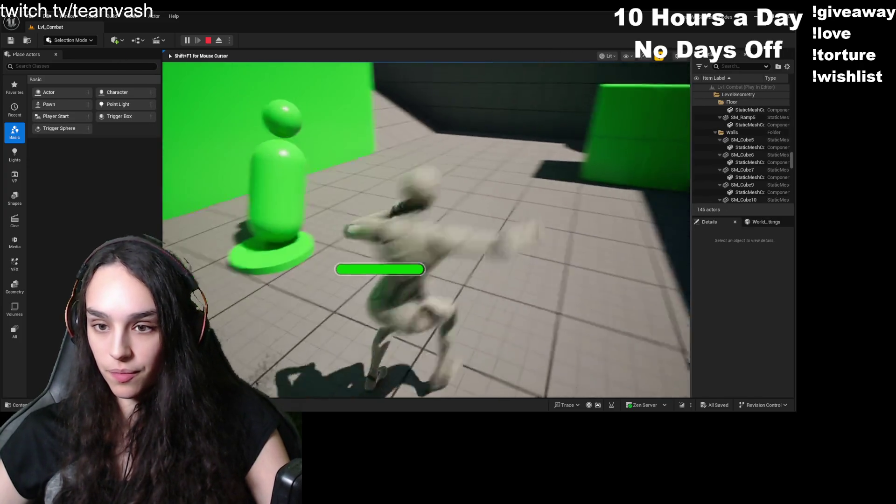
{"action": "key", "text": "w"}
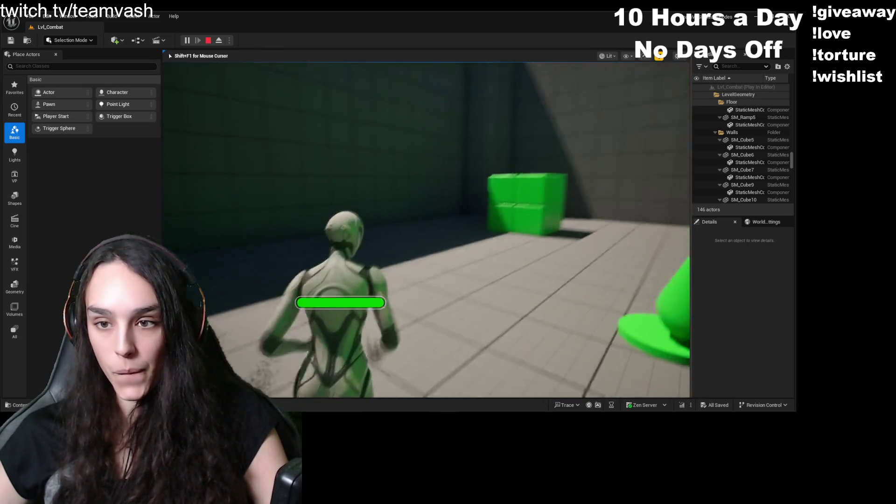
{"action": "key", "text": "w"}
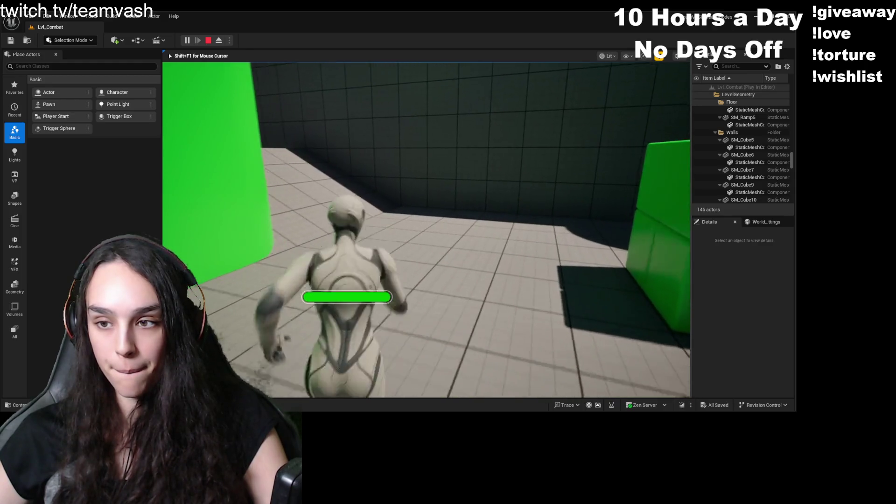
{"action": "key", "text": "w"}
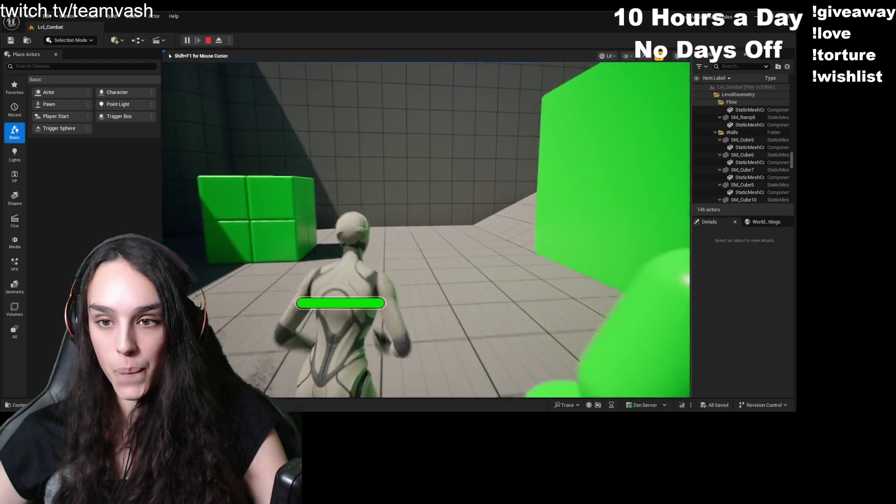
{"action": "key", "text": "w"}
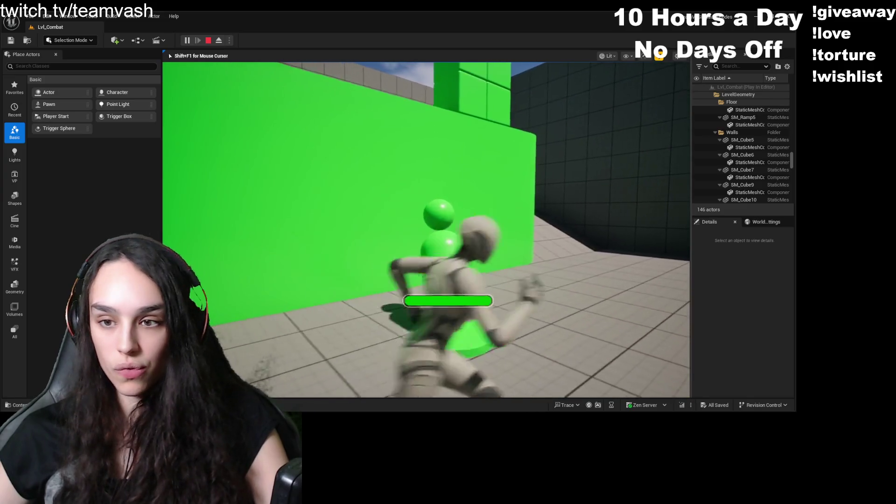
{"action": "key", "text": "w"}
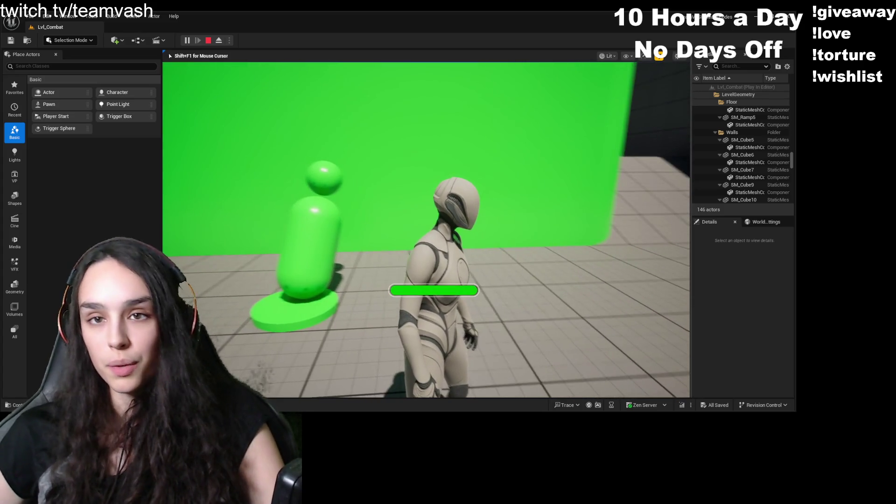
{"action": "key", "text": "Escape"}
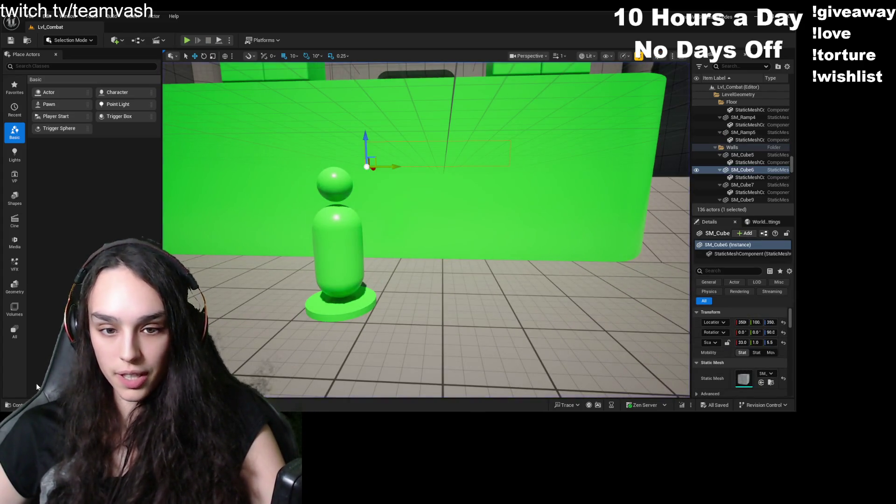
- Clear the 'lvl' filter in the Content Drawer and open Variant_Combat > Blueprints > BP_CombatCharacter
{"action": "key", "text": "ctrl+space"}
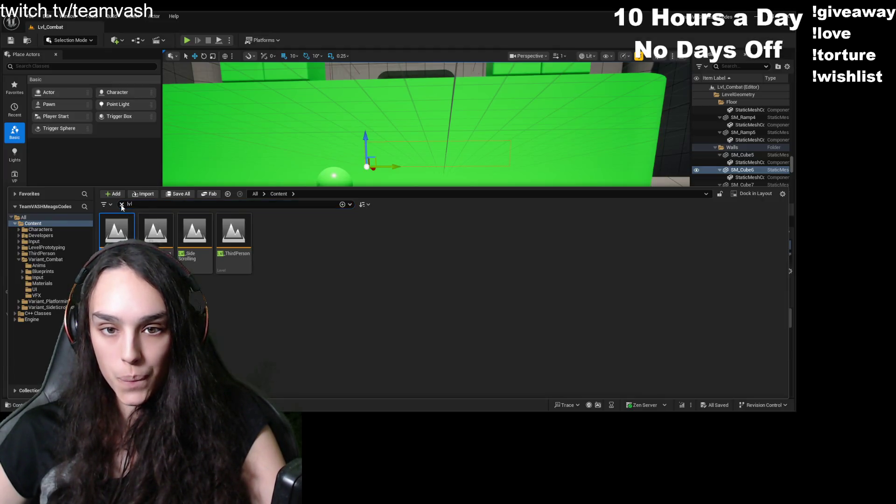
{"action": "left_click", "coordinate": [121, 205]}
{"action": "double_click", "coordinate": [312, 231]}
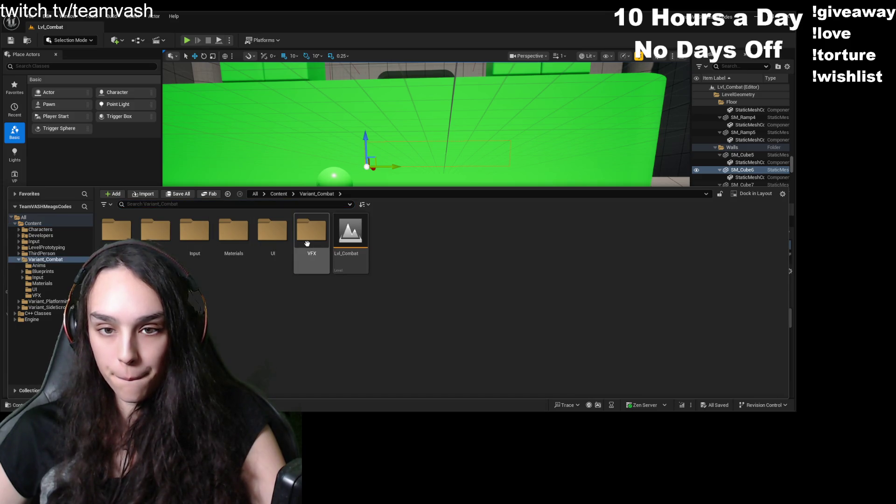
{"action": "double_click", "coordinate": [170, 239]}
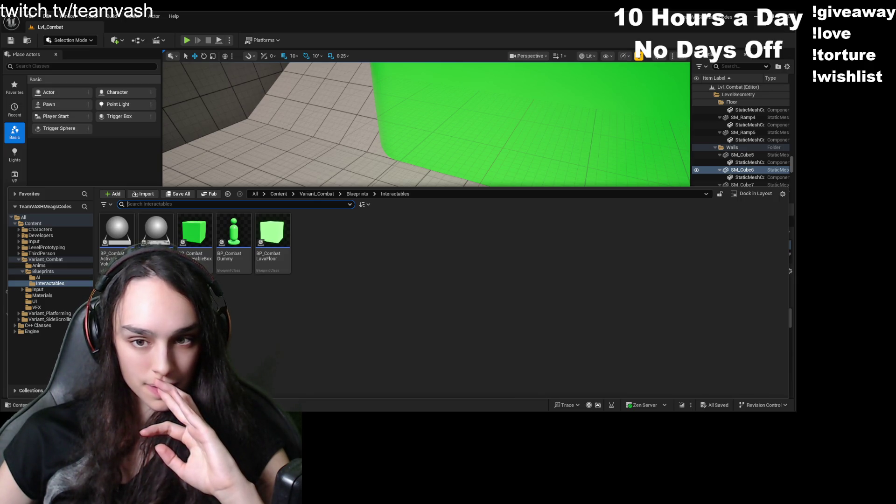
{"action": "left_click", "coordinate": [357, 193]}
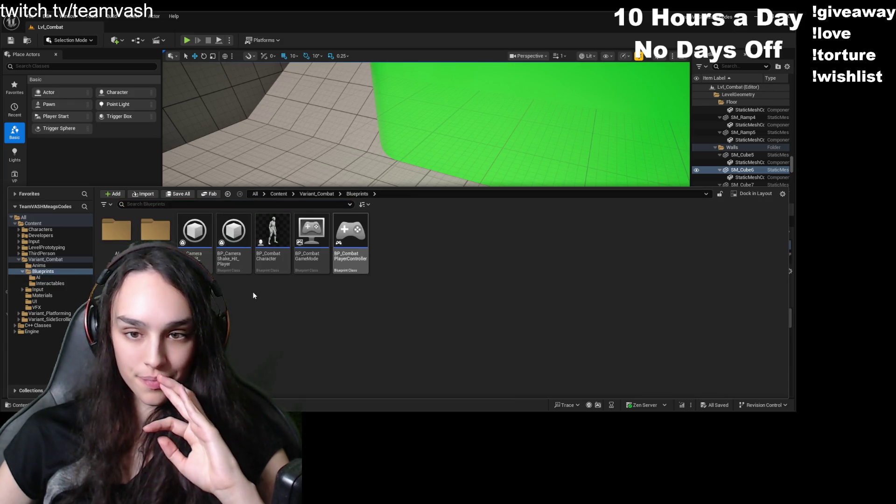
{"action": "left_click", "coordinate": [332, 196]}
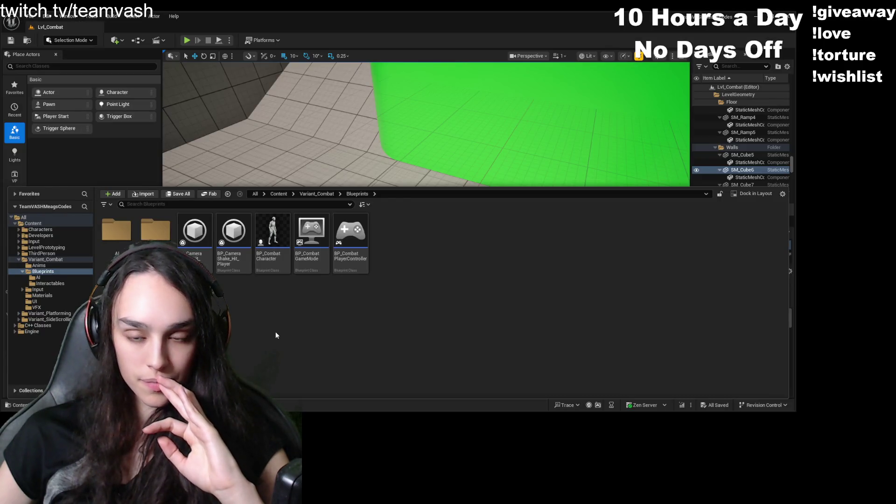
{"action": "double_click", "coordinate": [276, 261]}
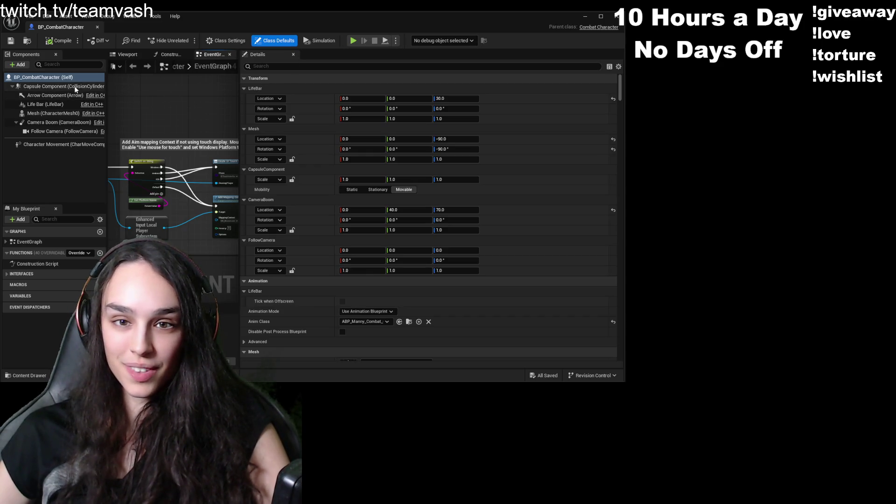
- Select the Life Bar component and orbit the character preview to a close-up
{"action": "left_click", "coordinate": [65, 104]}
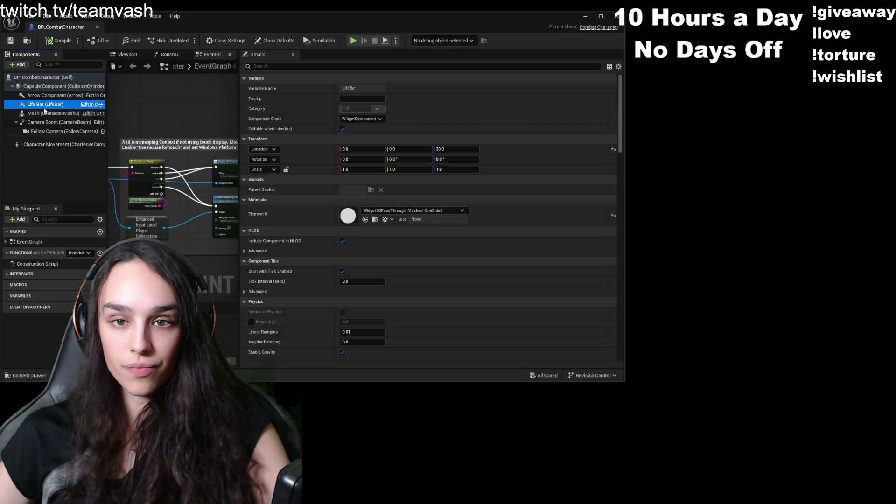
{"action": "double_click", "coordinate": [45, 108]}
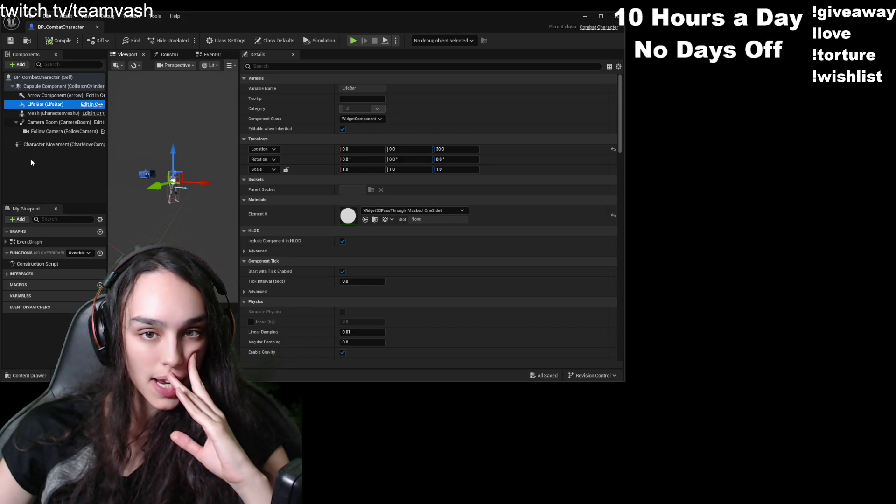
{"action": "mouse_move", "coordinate": [178, 215]}
{"action": "left_mouse_down"}
{"action": "mouse_move", "coordinate": [140, 187]}
{"action": "mouse_move", "coordinate": [119, 187]}
{"action": "left_mouse_up"}
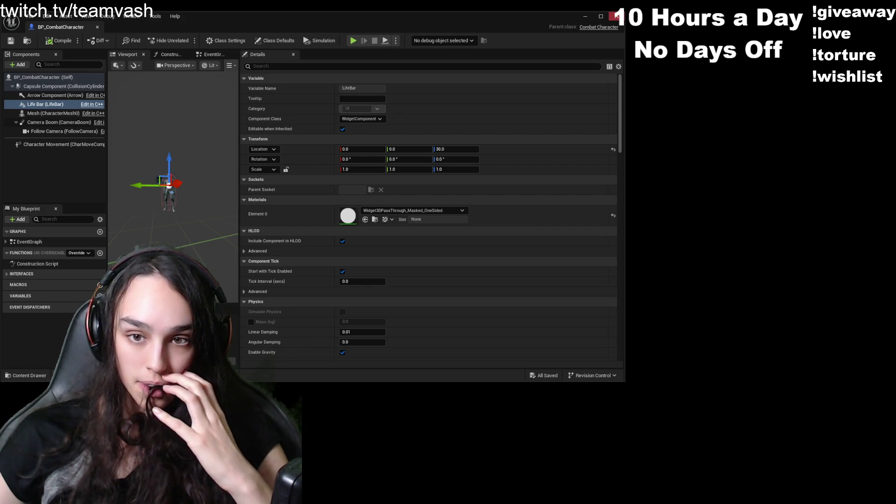
{"action": "left_click", "coordinate": [616, 15]}
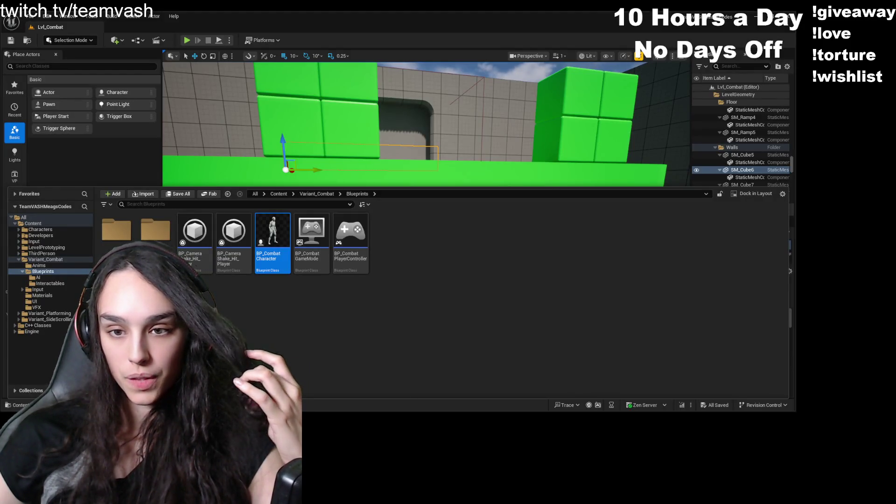
{"action": "double_click", "coordinate": [170, 228]}
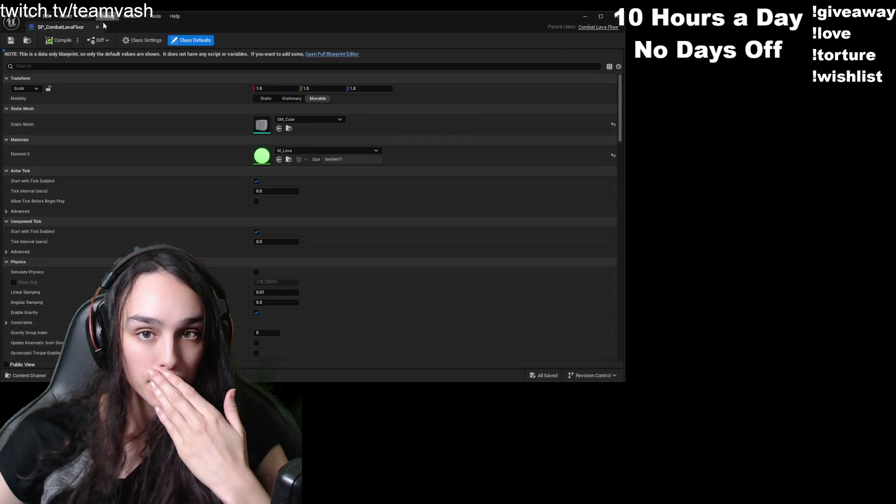
- Play Lvl_Combat with Alt+P, run among the green cubes and walls, then stop the session
{"action": "key", "text": "alt+p"}
{"action": "key", "text": "w"}
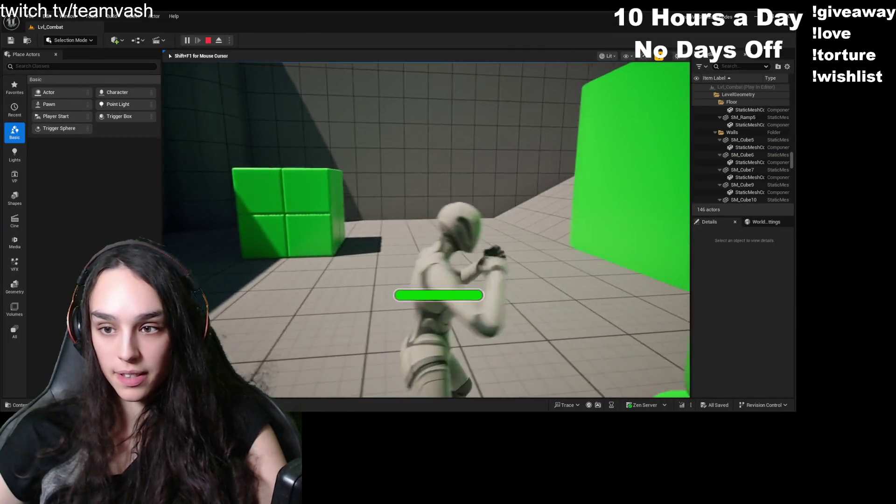
{"action": "key", "text": "w"}
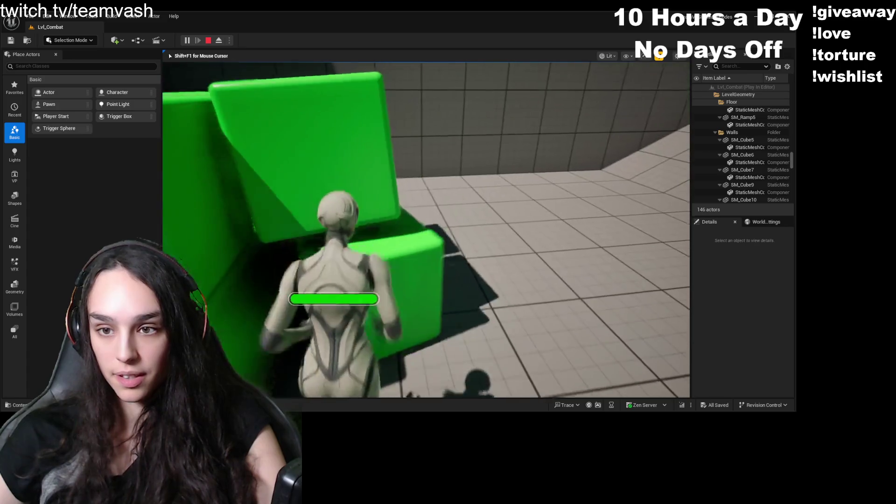
{"action": "key", "text": "w"}
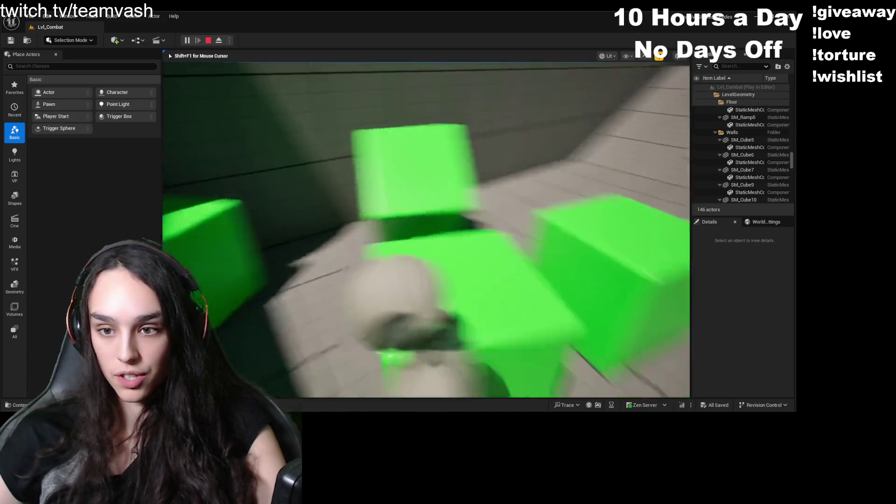
{"action": "key", "text": "w"}
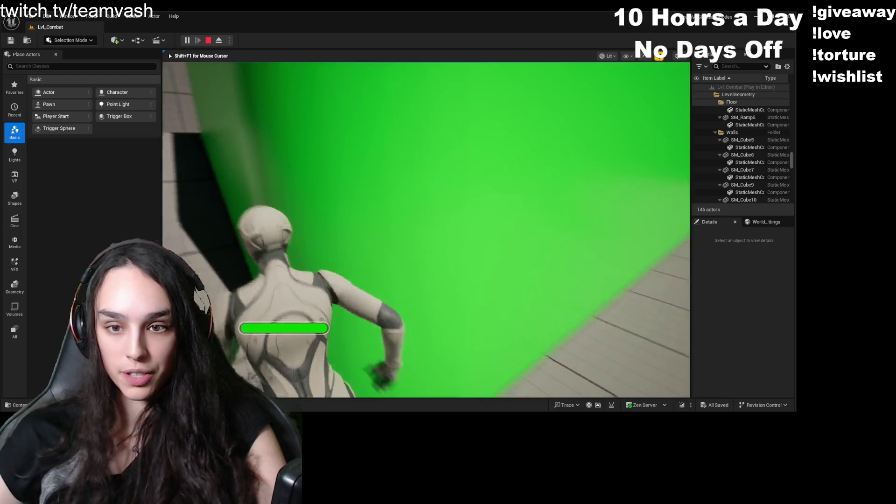
{"action": "key", "text": "w"}
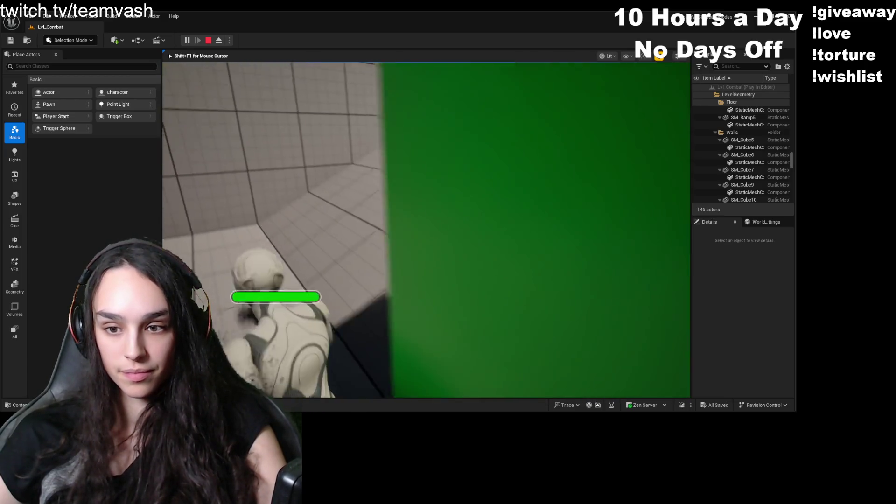
{"action": "key", "text": "w"}
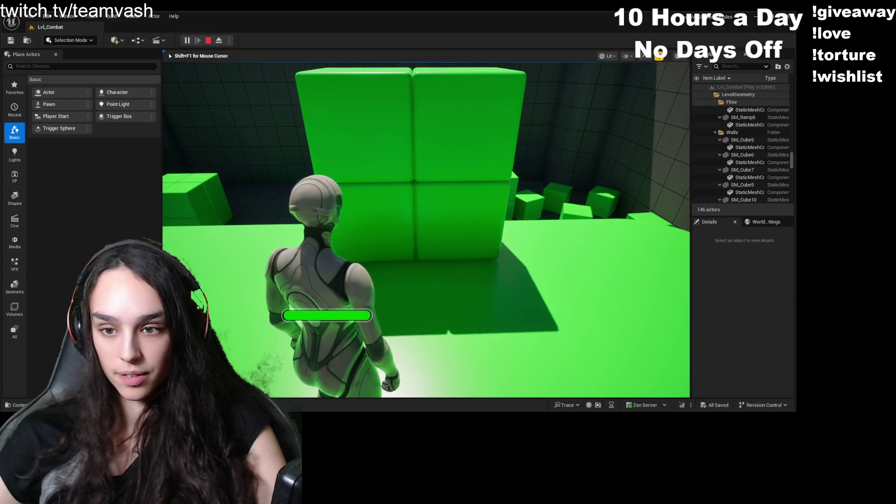
{"action": "key", "text": "w"}
{"action": "key", "text": "w"}
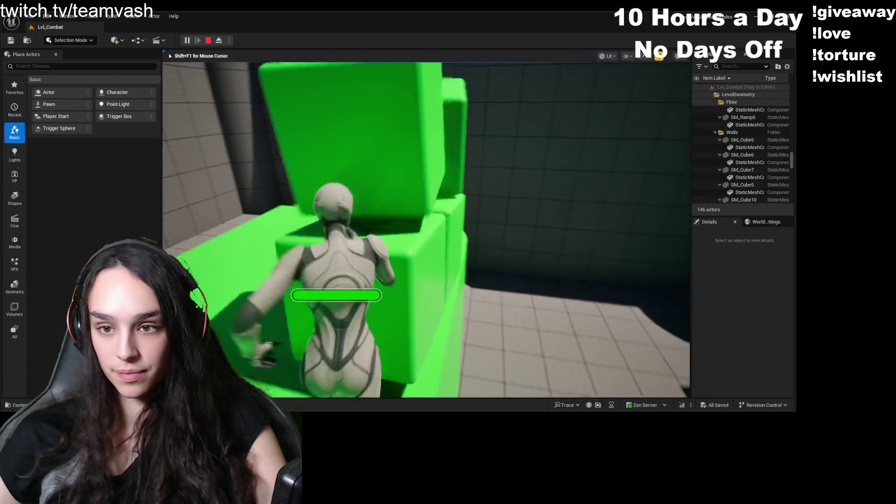
{"action": "key", "text": "w"}
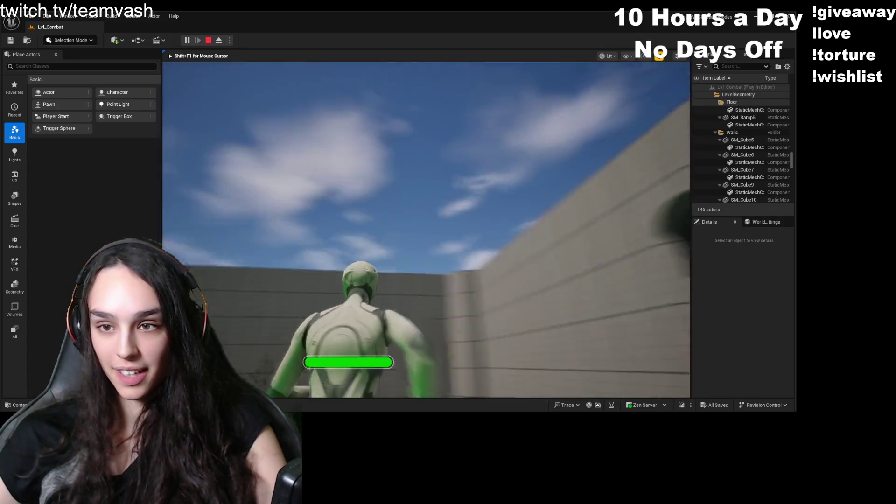
{"action": "key", "text": "w"}
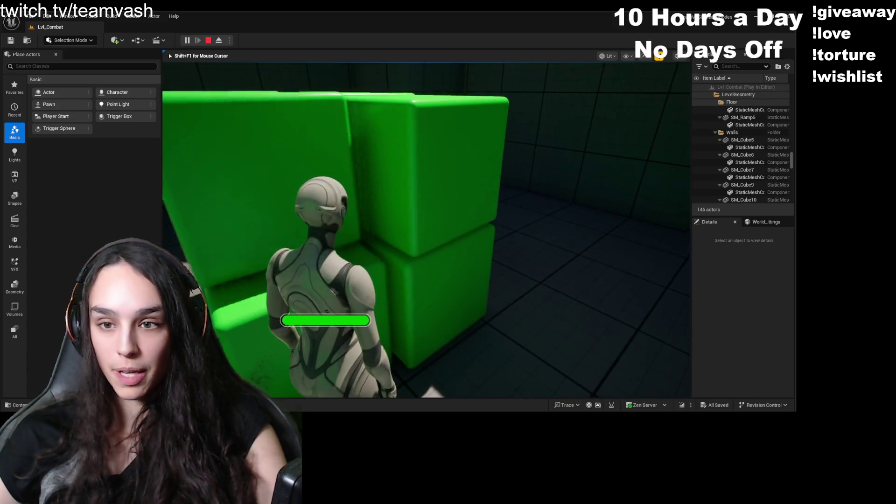
{"action": "key", "text": "shift+F1"}
{"action": "left_click", "coordinate": [208, 41]}
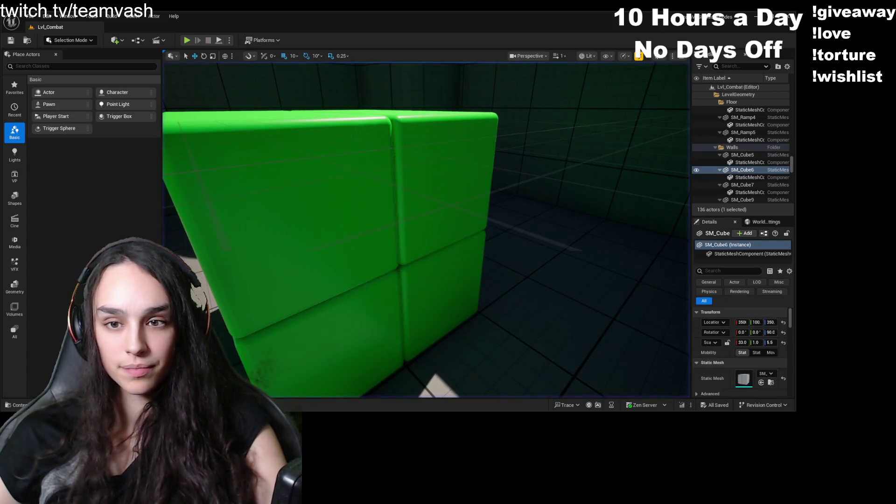
- Place BP_CombatLavaFloor from Interactables into the level and select the new BP_CombatLavaFloor2 cube
{"action": "key", "text": "ctrl+space"}
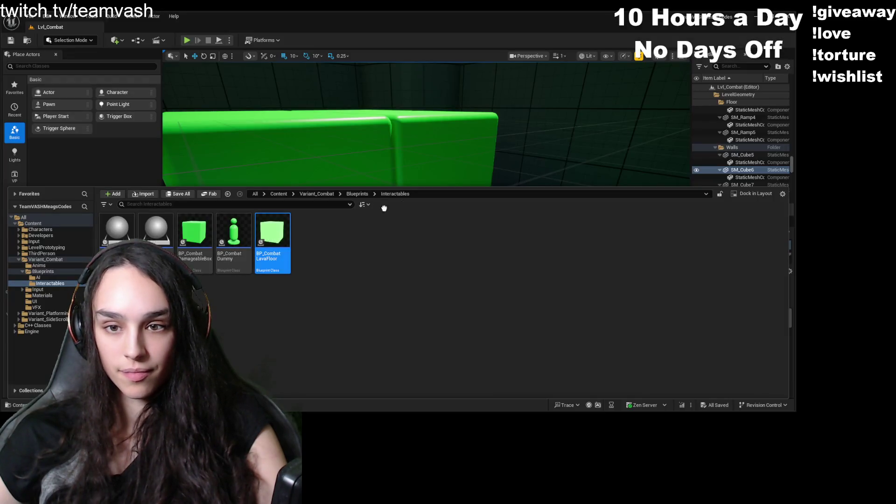
{"action": "key", "text": "ctrl+space"}
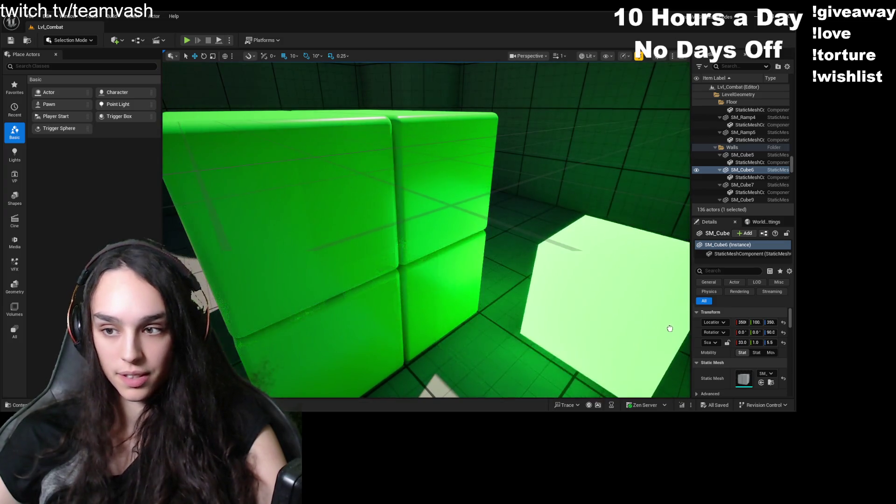
{"action": "left_click", "coordinate": [652, 348]}
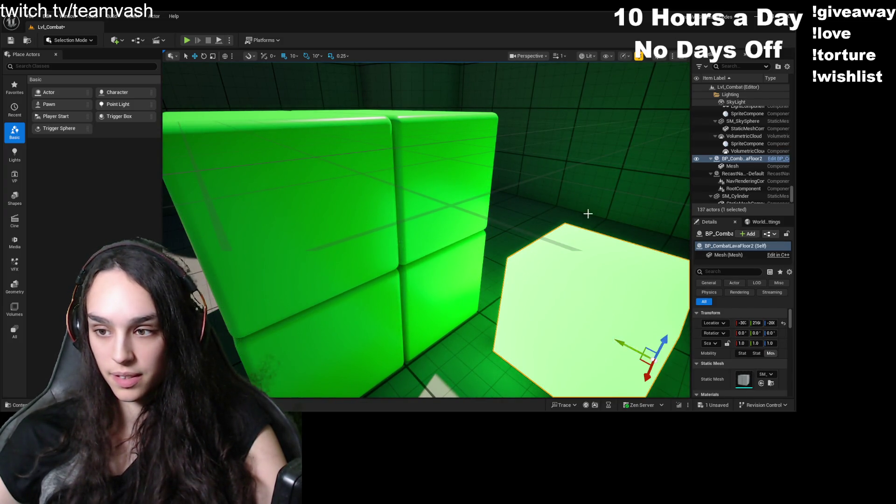
{"action": "scroll", "coordinate": [586, 216], "scroll_direction": "down", "scroll_amount": 10}
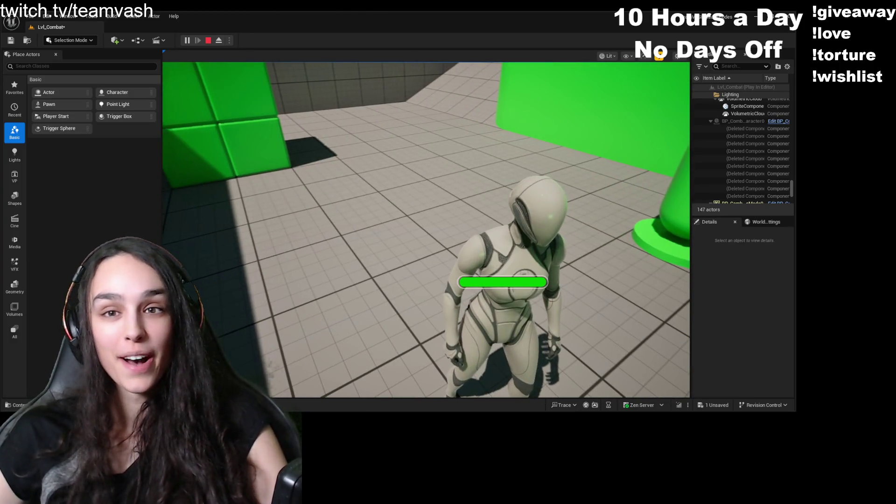
- End the lava-floor play-test and reopen the Content Drawer at Interactables
{"action": "key", "text": "Escape"}
{"action": "key", "text": "ctrl+space"}
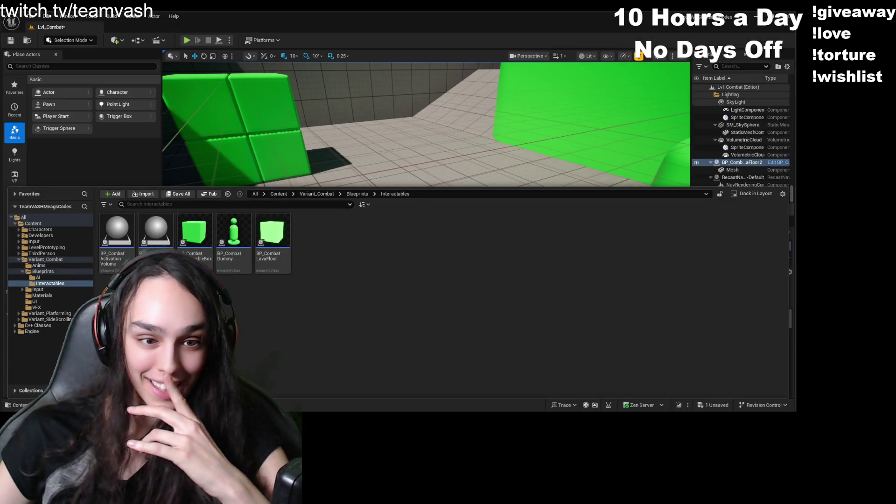
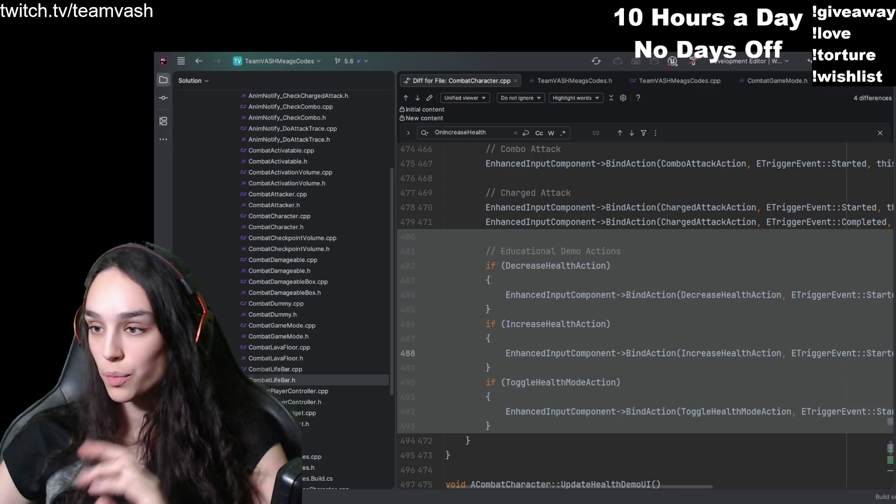
- Search the diff for IA_ToggleHealthMode and open CombatCharacter.cpp for editing
{"action": "key", "text": "ctrl+f"}
{"action": "type", "text": "IA_ToggleHealthMode"}
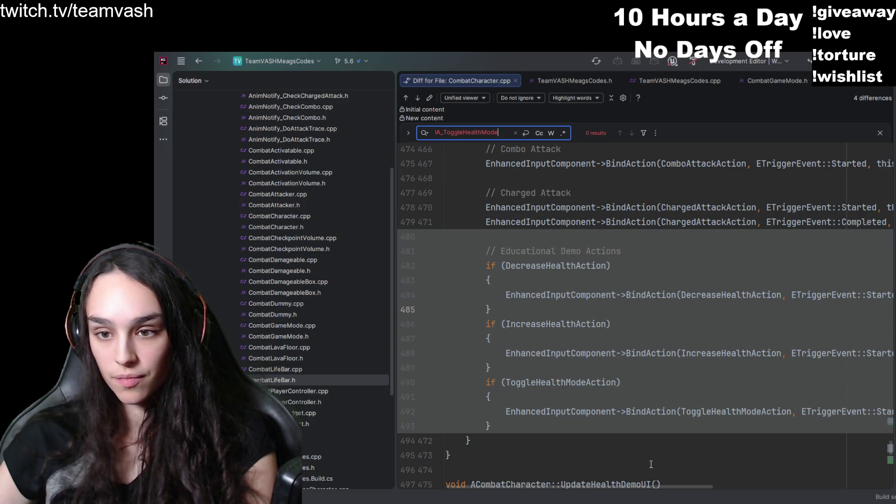
{"action": "scroll", "coordinate": [650, 464], "scroll_direction": "up", "scroll_amount": 4}
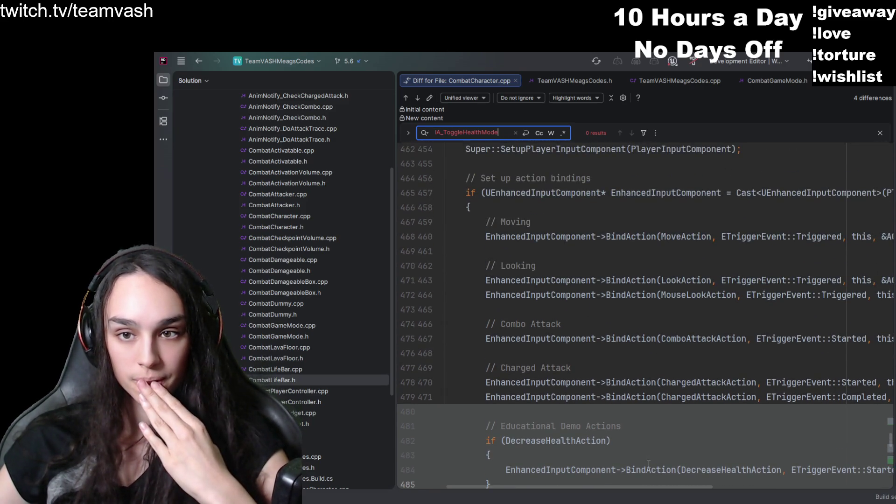
{"action": "scroll", "coordinate": [299, 357], "scroll_direction": "up", "scroll_amount": 5}
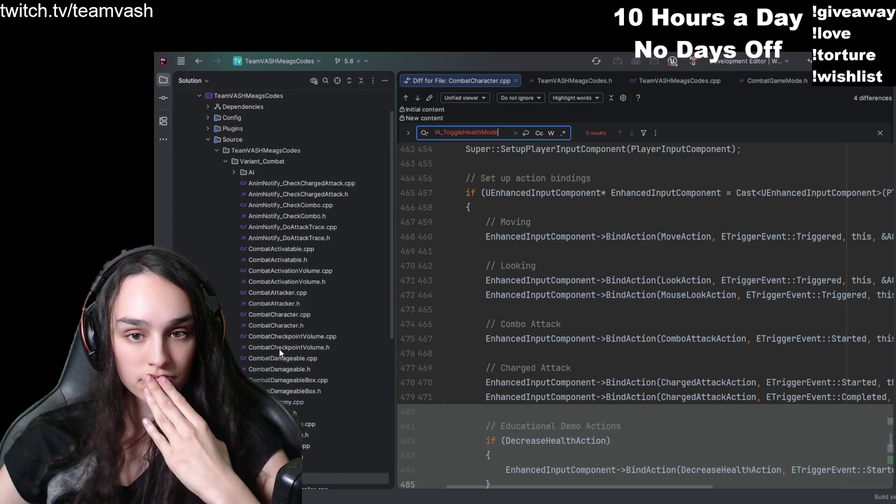
{"action": "double_click", "coordinate": [279, 314]}
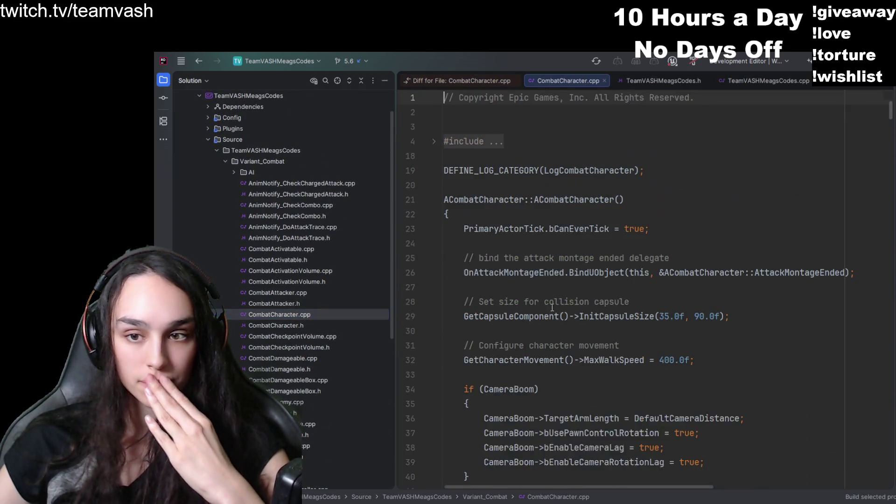
- Find the toggle-health binding in CombatCharacter.cpp and jump to the OnToggleHealthMode definition
{"action": "key", "text": "ctrl+f"}
{"action": "type", "text": "togglehea"}
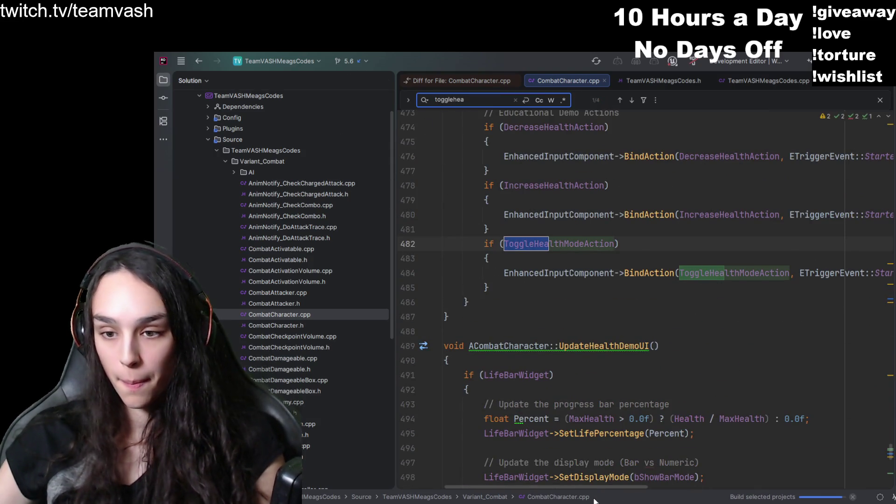
{"action": "left_click_drag", "start_coordinate": [587, 488], "coordinate": [769, 488]}
{"action": "double_click", "coordinate": [803, 273]}
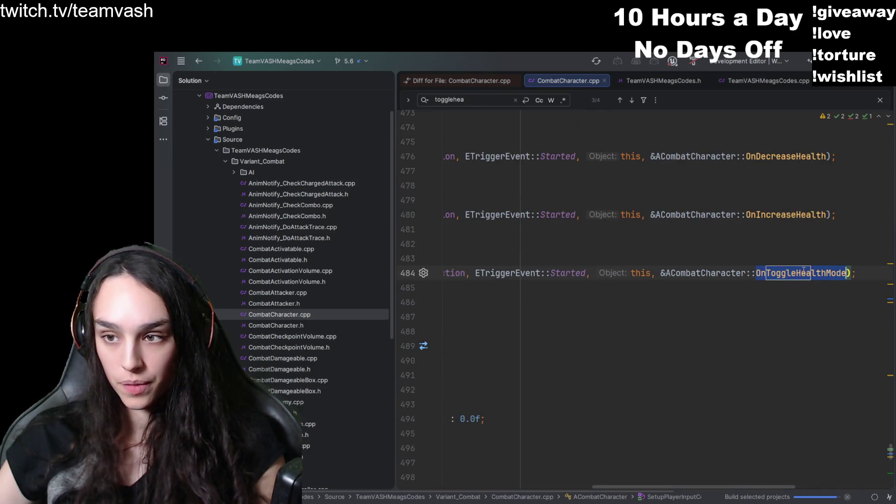
{"action": "key", "text": "ctrl+f"}
{"action": "key", "text": "Return"}
- Follow UpdateHealthDemoUI to its SetDisplayMode call and go to that declaration in CombatLifeBar.h
{"action": "left_click_drag", "start_coordinate": [637, 486], "coordinate": [441, 485]}
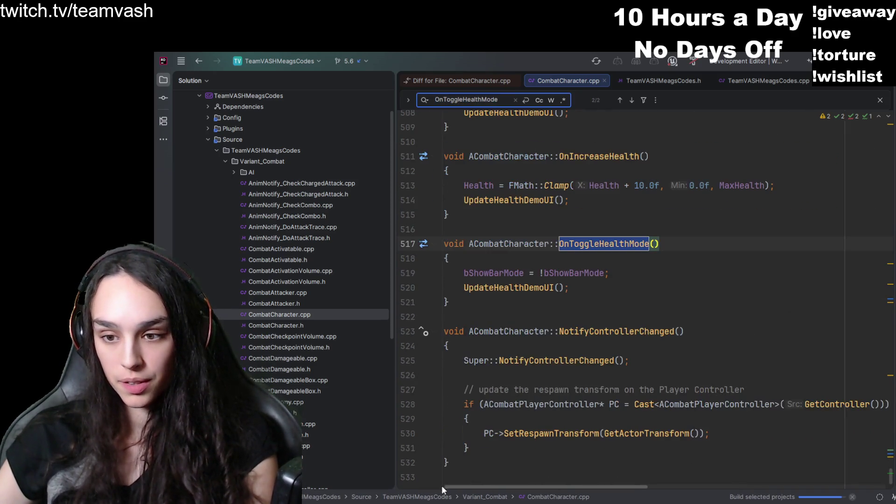
{"action": "double_click", "coordinate": [506, 287]}
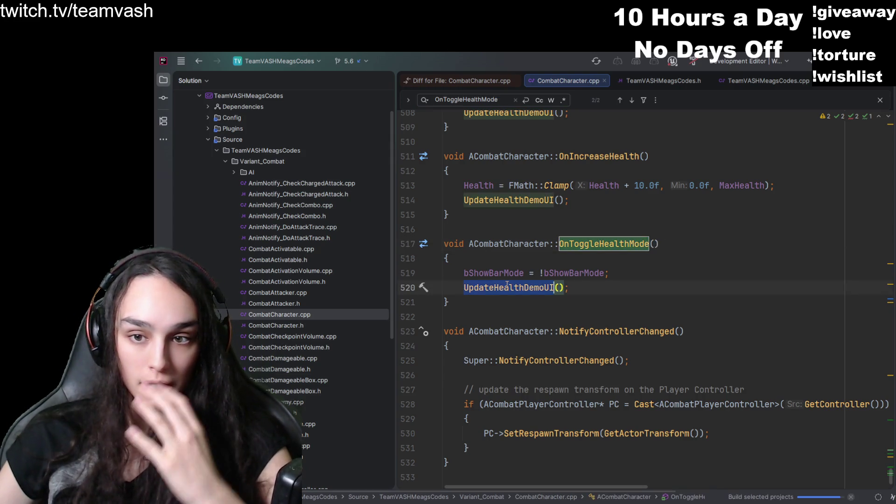
{"action": "left_click", "coordinate": [505, 287], "text": "ctrl"}
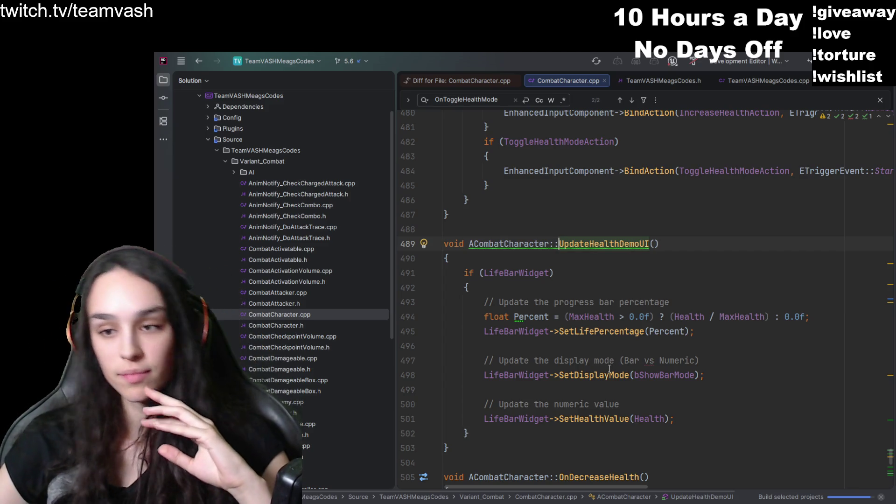
{"action": "left_click", "coordinate": [594, 375]}
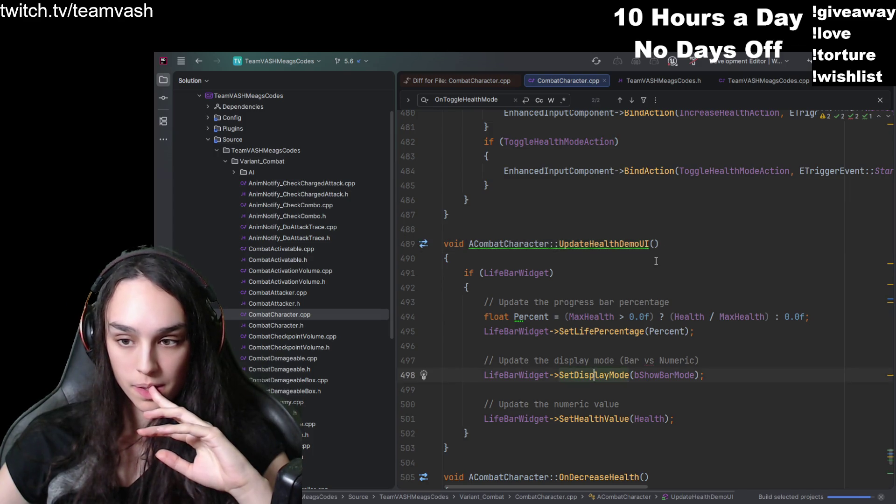
{"action": "key", "text": "F12"}
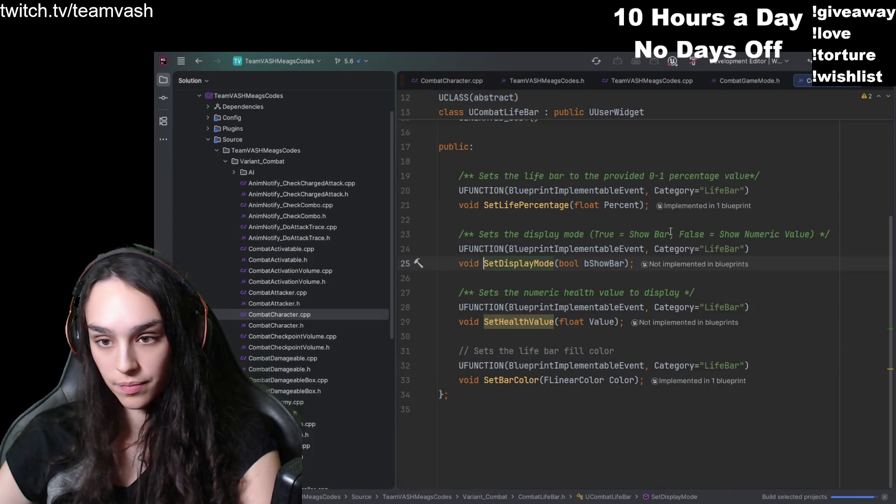
- Add BindWidget HealthBar/HealthText members and native-event setters to CombatLifeBar.h, then switch to CombatLifeBar.cpp
{"action": "scroll", "coordinate": [613, 408], "scroll_direction": "up", "scroll_amount": 2}
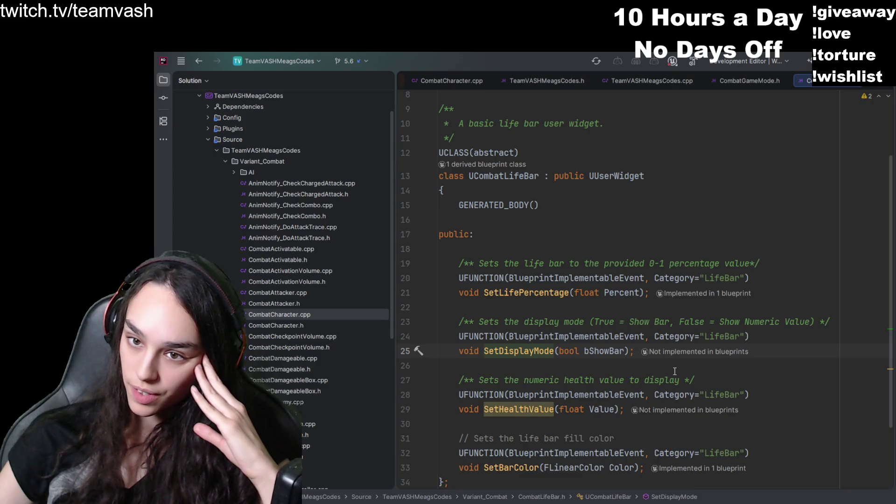
{"action": "scroll", "coordinate": [675, 371], "scroll_direction": "down", "scroll_amount": 2}
{"action": "scroll", "coordinate": [674, 371], "scroll_direction": "up", "scroll_amount": 1}
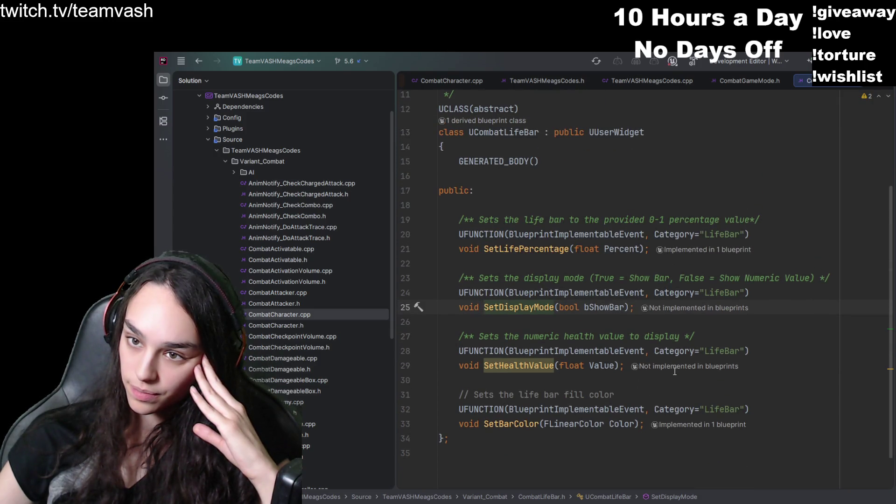
{"action": "scroll", "coordinate": [675, 371], "scroll_direction": "up", "scroll_amount": 4}
{"action": "scroll", "coordinate": [675, 371], "scroll_direction": "down", "scroll_amount": 3}
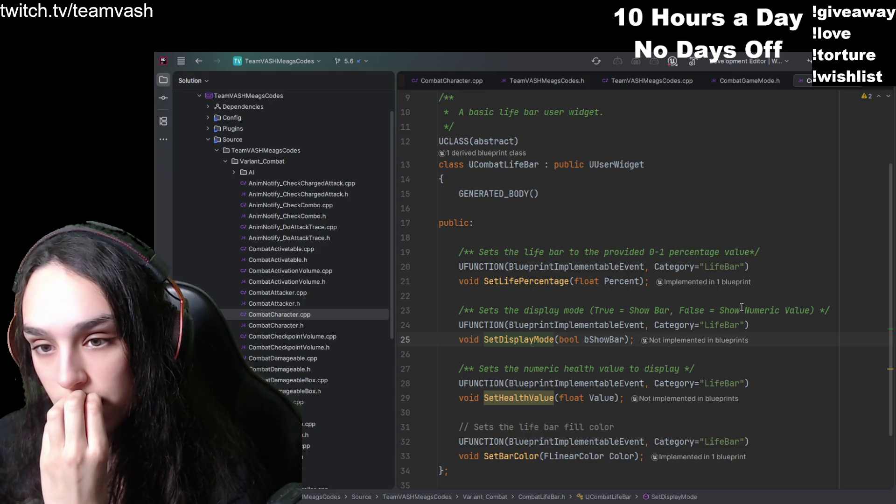
{"action": "left_click", "coordinate": [502, 282]}
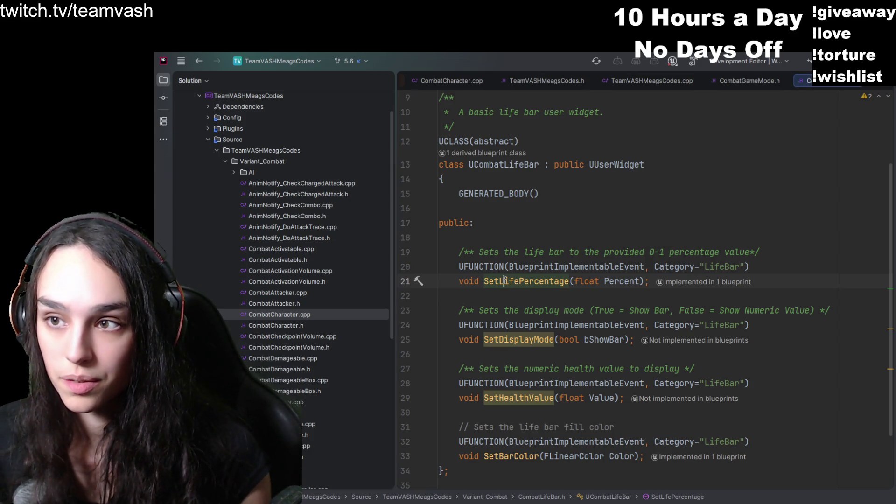
{"action": "key", "text": "ctrl+z"}
{"action": "key", "text": "ctrl+alt+Home"}
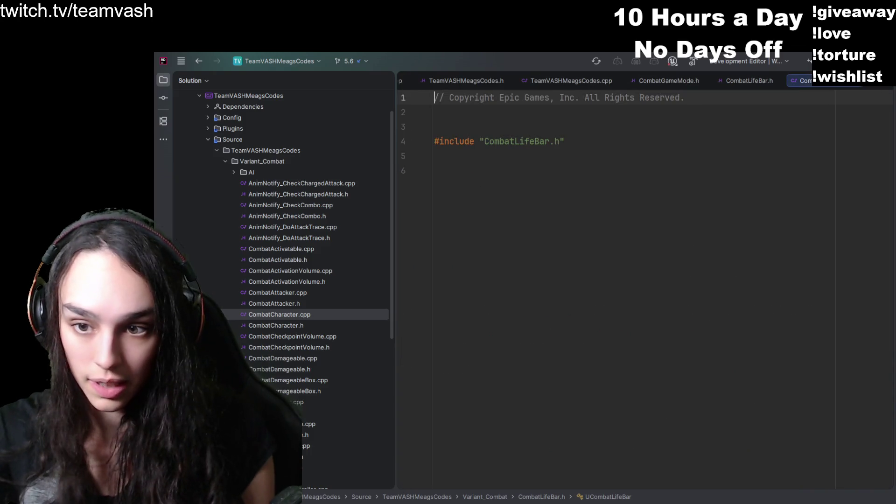
- Return to CombatLifeBar.h and review the new HealthBar, HealthText and _Implementation declarations
{"action": "left_click", "coordinate": [736, 81]}
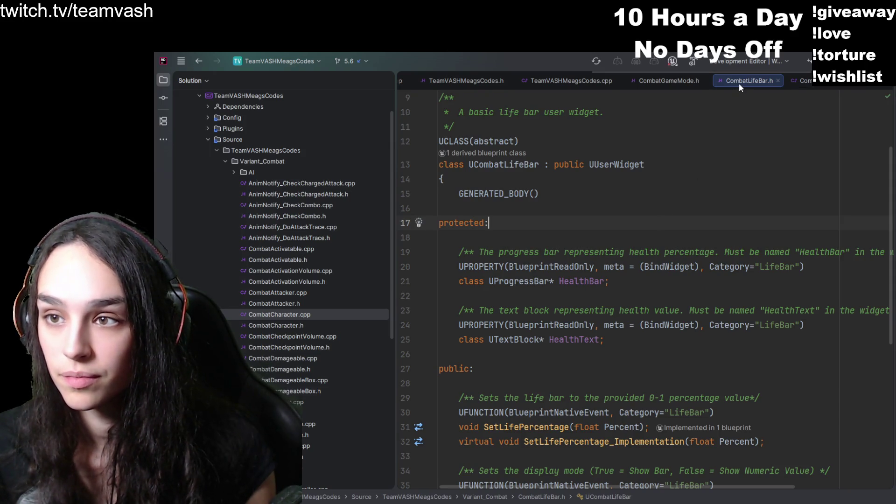
{"action": "scroll", "coordinate": [691, 191], "scroll_direction": "down", "scroll_amount": 5}
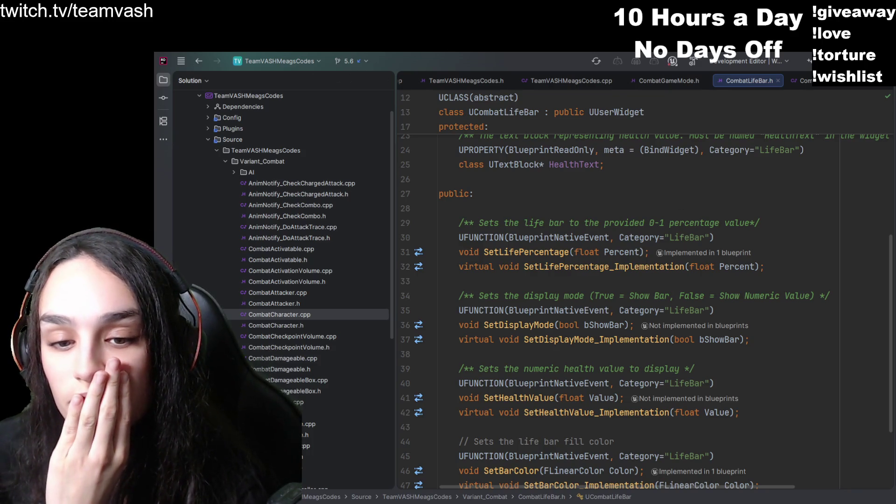
{"action": "scroll", "coordinate": [533, 327], "scroll_direction": "up", "scroll_amount": 6}
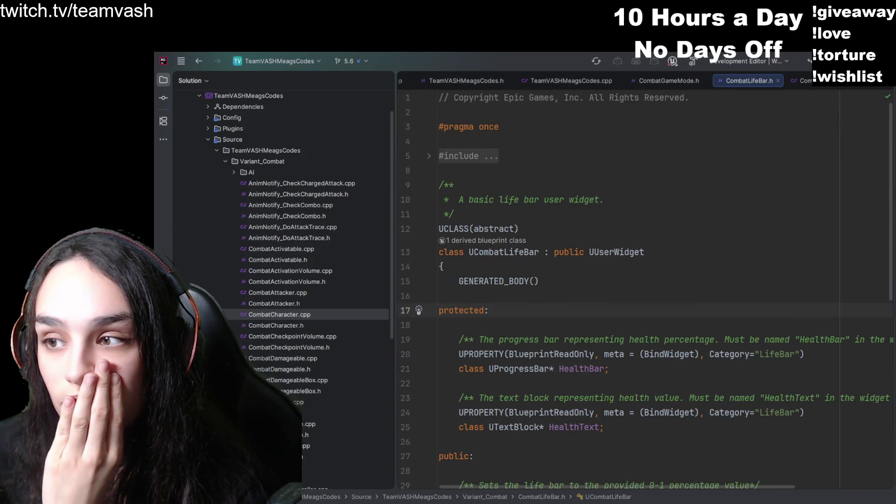
{"action": "scroll", "coordinate": [660, 266], "scroll_direction": "down", "scroll_amount": 2}
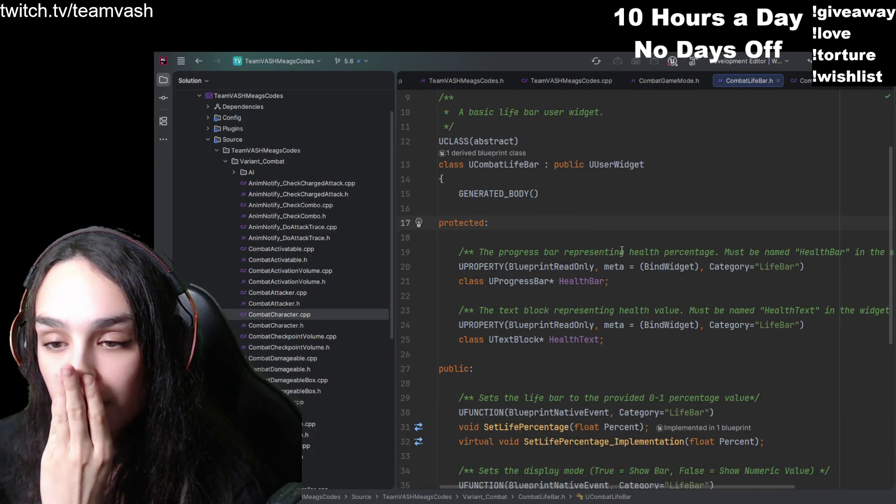
{"action": "scroll", "coordinate": [622, 252], "scroll_direction": "down", "scroll_amount": 5}
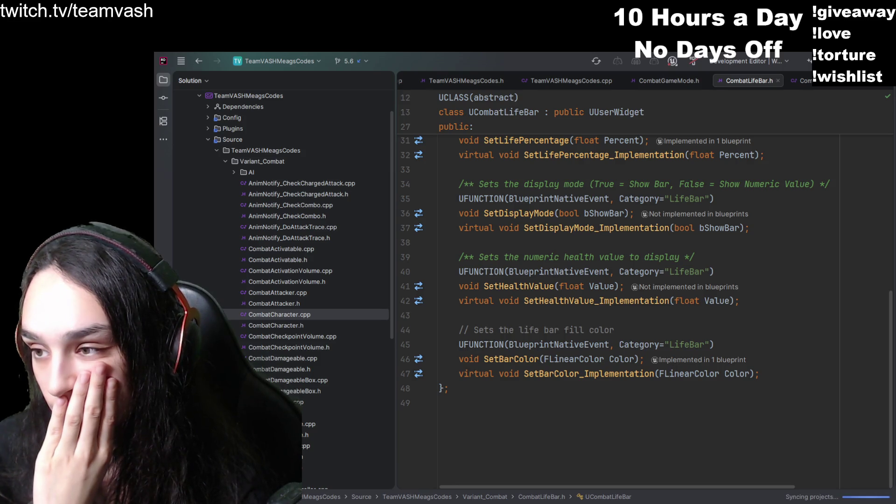
{"action": "scroll", "coordinate": [772, 247], "scroll_direction": "up", "scroll_amount": 6}
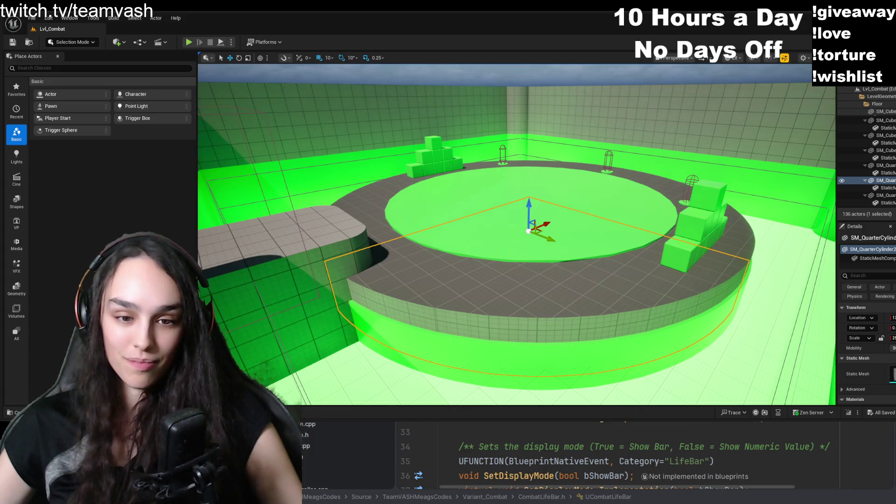
- Restore down the Unreal Editor window so the code behind it shows
{"action": "double_click", "coordinate": [241, 13]}
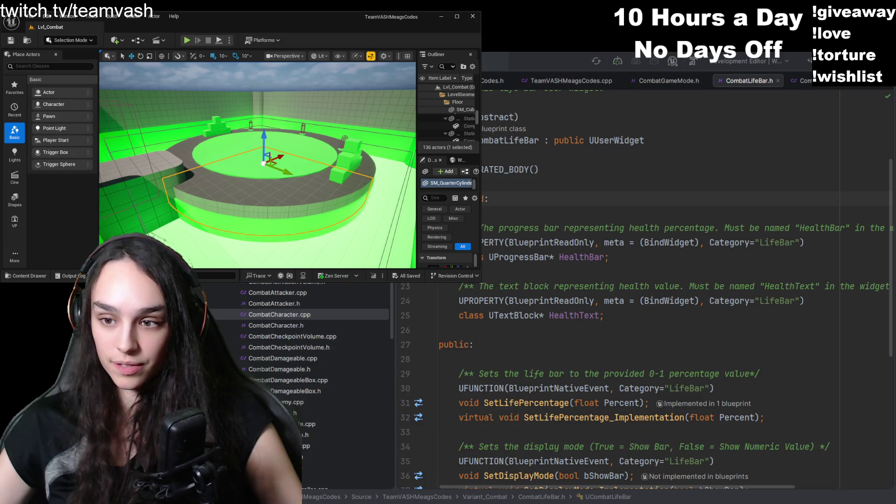
- Bring the Unreal Editor back to the front and browse up to the project's Blueprints folder
{"action": "double_click", "coordinate": [261, 16]}
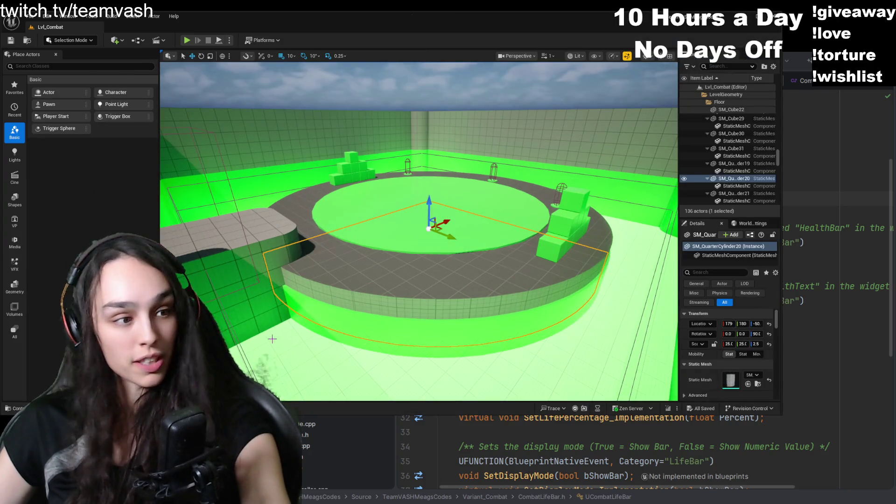
{"action": "key", "text": "super+Down"}
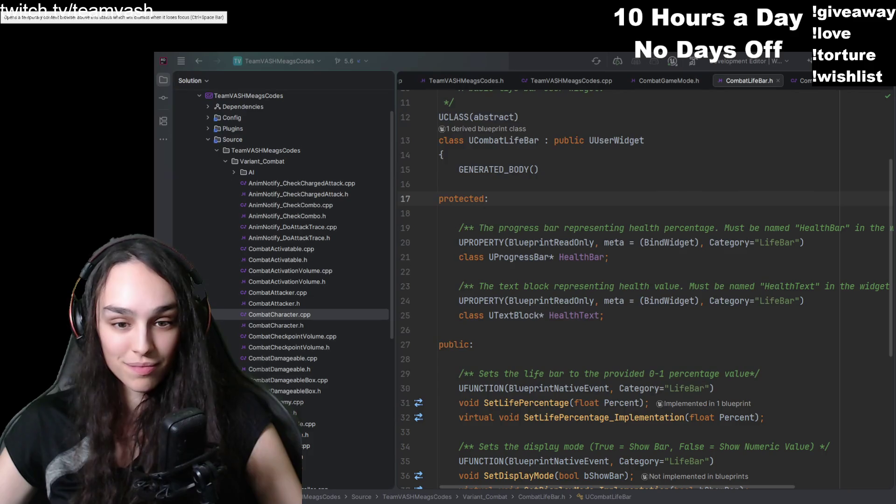
{"action": "key", "text": "alt+Tab"}
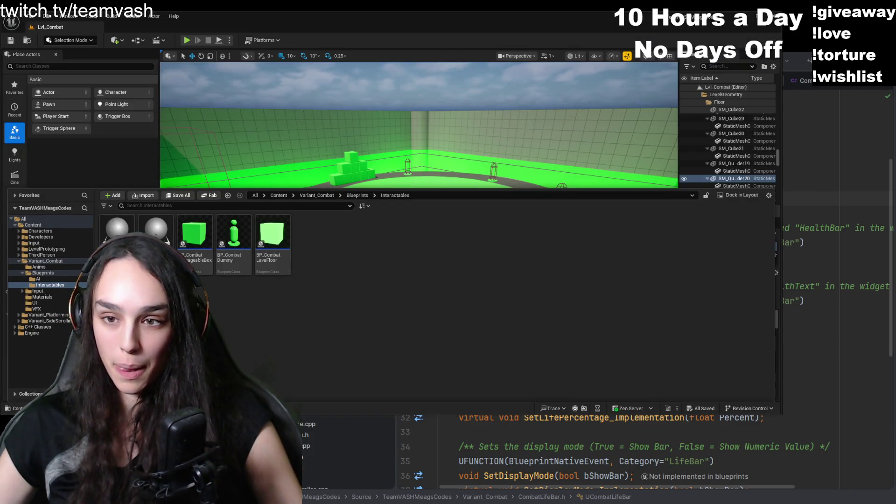
{"action": "left_click", "coordinate": [355, 196]}
{"action": "key", "text": "alt+Tab"}
{"action": "key", "text": "alt+Tab"}
{"action": "key", "text": "alt+Tab"}
{"action": "key", "text": "alt+Tab"}
{"action": "key", "text": "alt+Tab"}
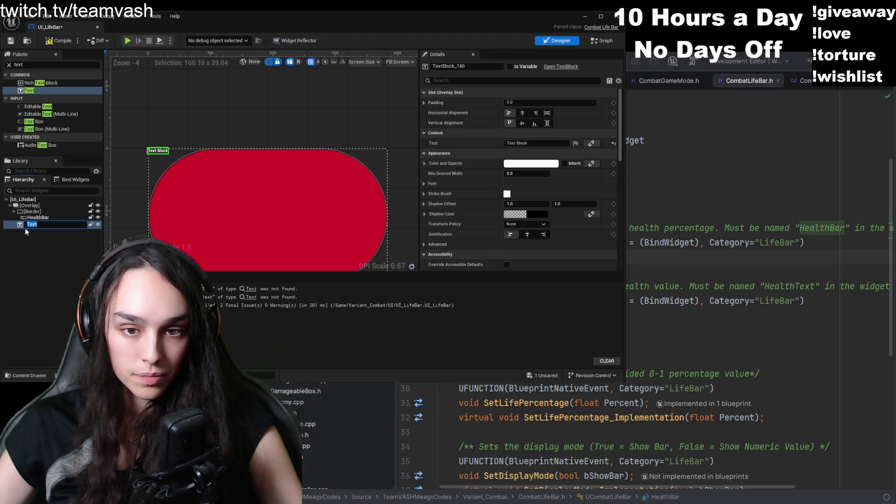
- Delete the stray Text Block from the UI_LifeBar hierarchy
{"action": "left_click", "coordinate": [36, 224]}
{"action": "mouse_move", "coordinate": [52, 213]}
{"action": "left_mouse_down"}
{"action": "mouse_move", "coordinate": [62, 217]}
{"action": "mouse_move", "coordinate": [35, 229]}
{"action": "mouse_move", "coordinate": [51, 209]}
{"action": "left_mouse_up"}
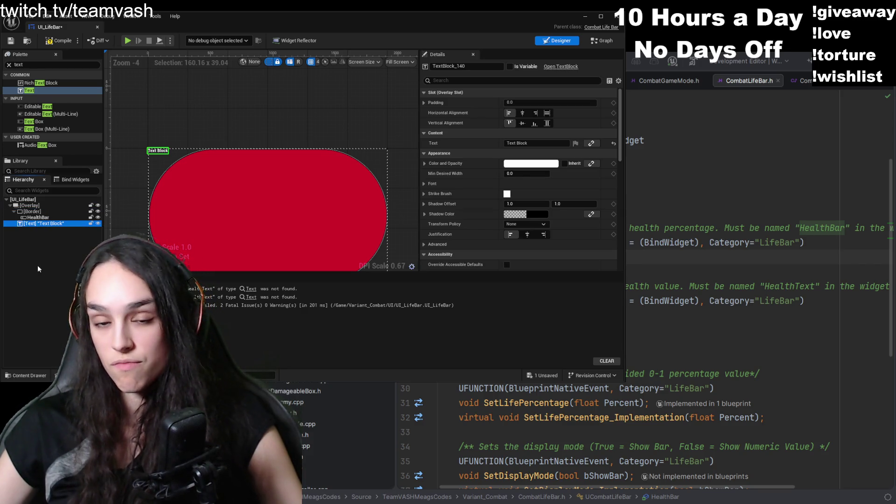
{"action": "left_click", "coordinate": [26, 212]}
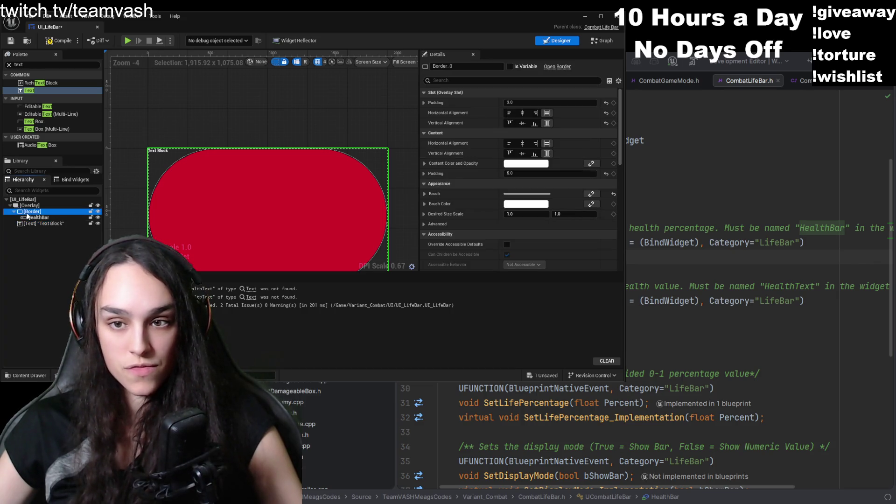
{"action": "left_click", "coordinate": [31, 224]}
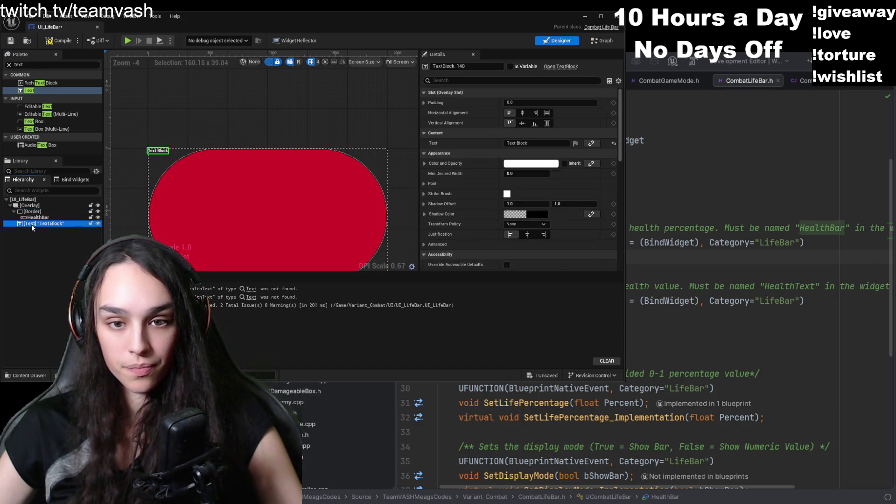
{"action": "key", "text": "Delete"}
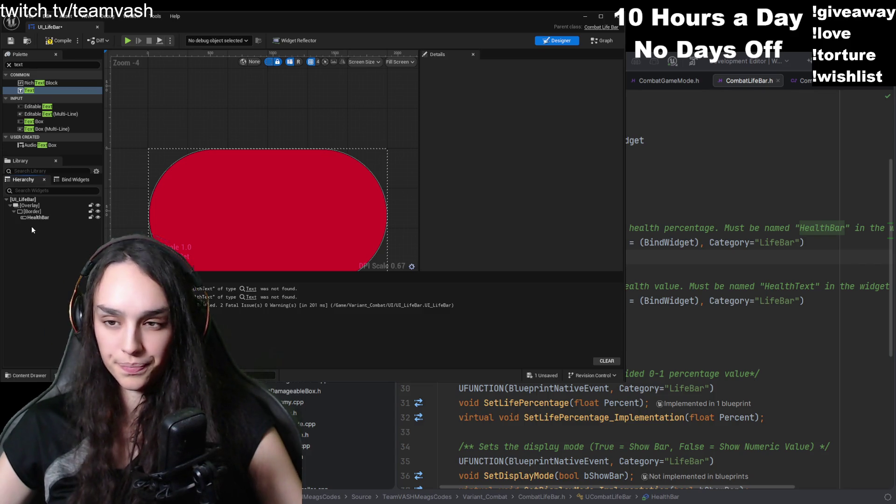
- Inspect the HealthBar settings and the event graph, then select the Border back in Designer
{"action": "scroll", "coordinate": [275, 249], "scroll_direction": "down", "scroll_amount": 3}
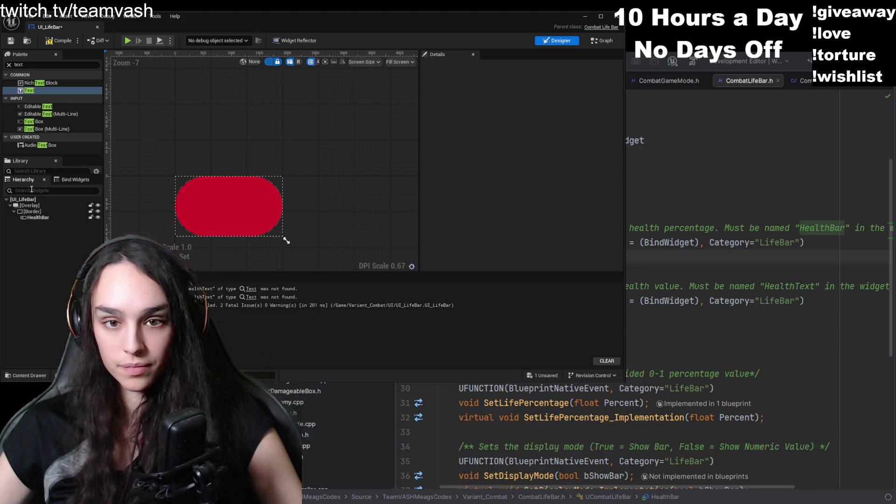
{"action": "left_click", "coordinate": [37, 218]}
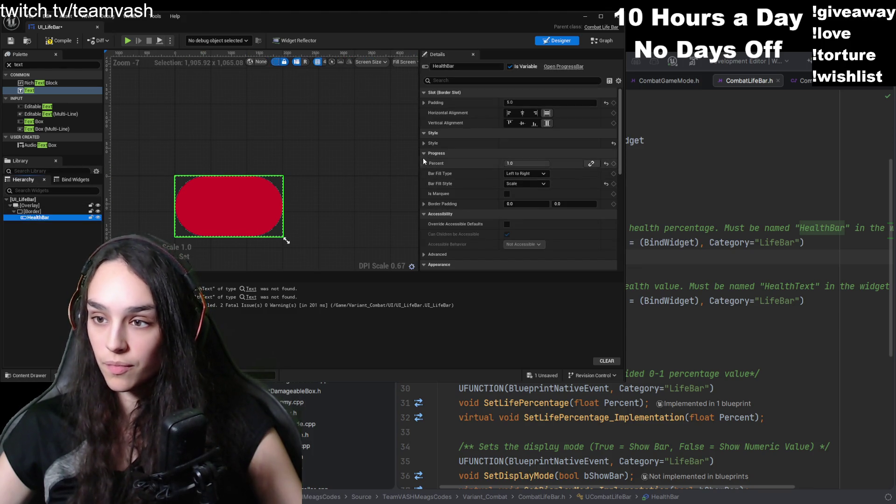
{"action": "scroll", "coordinate": [450, 150], "scroll_direction": "down", "scroll_amount": 3}
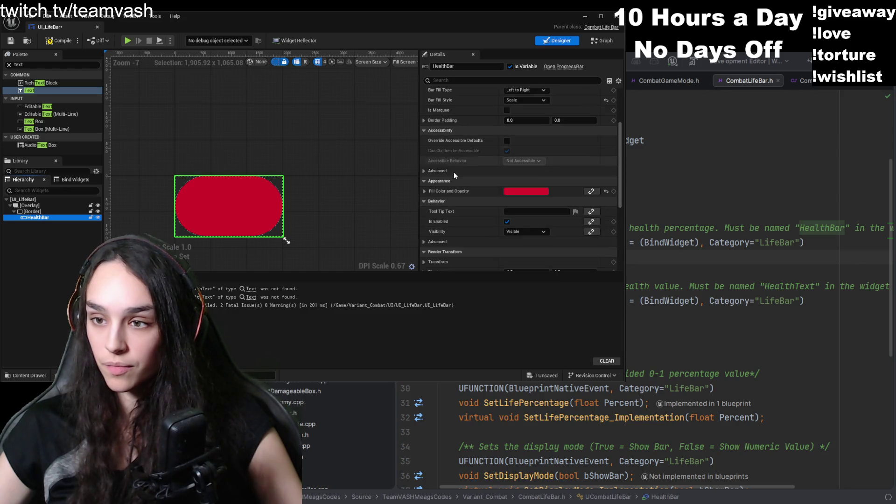
{"action": "scroll", "coordinate": [450, 185], "scroll_direction": "up", "scroll_amount": 3}
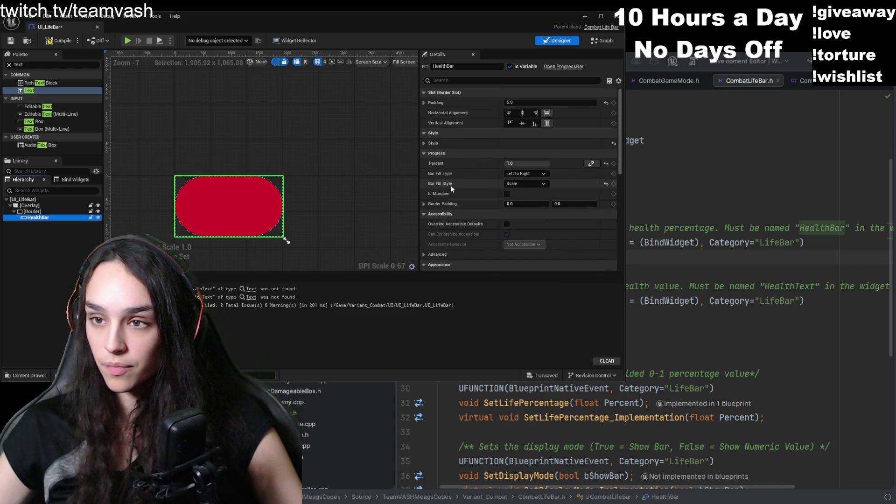
{"action": "scroll", "coordinate": [450, 185], "scroll_direction": "down", "scroll_amount": 6}
{"action": "scroll", "coordinate": [450, 188], "scroll_direction": "down", "scroll_amount": 2}
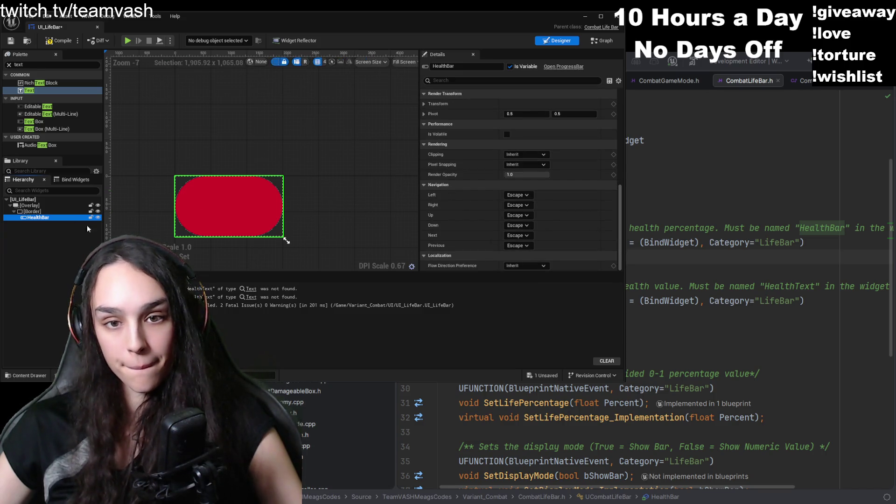
{"action": "left_click", "coordinate": [604, 42]}
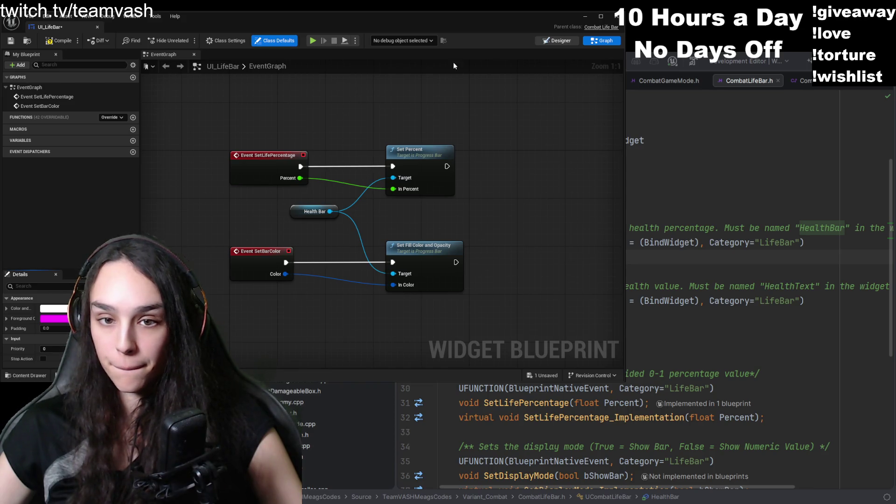
{"action": "left_click", "coordinate": [559, 41]}
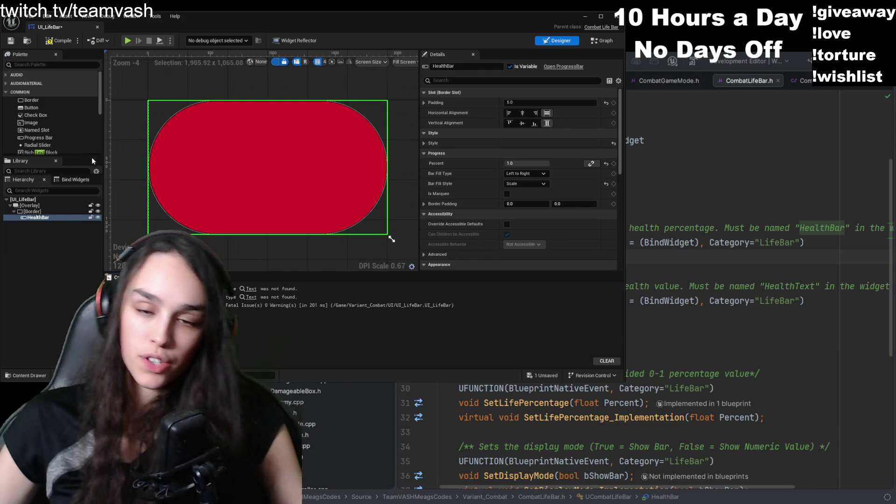
{"action": "left_click", "coordinate": [32, 211]}
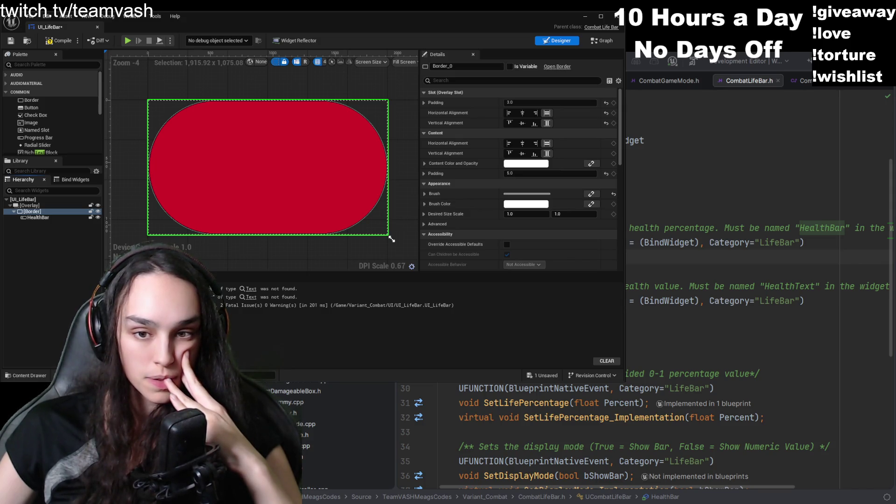
- Wrap the Border in a Horizontal Box sized to Fill, then find the Text widget in the Palette
{"action": "left_click", "coordinate": [47, 212]}
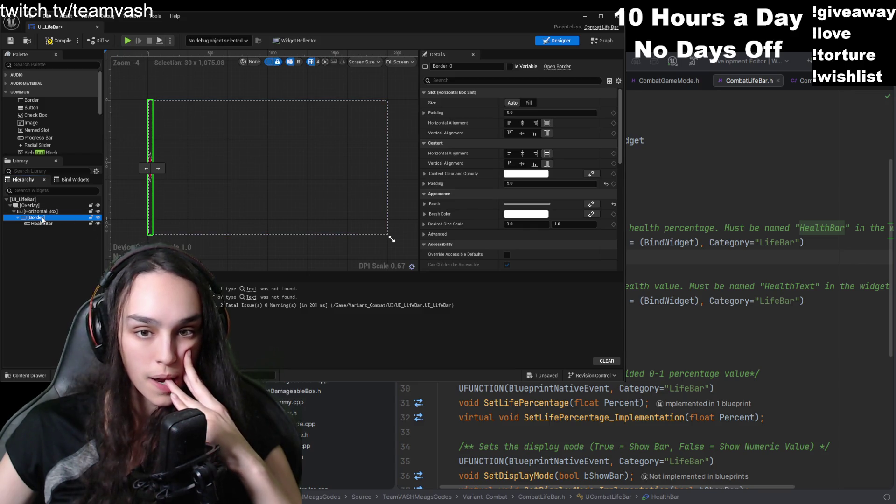
{"action": "left_click", "coordinate": [528, 103]}
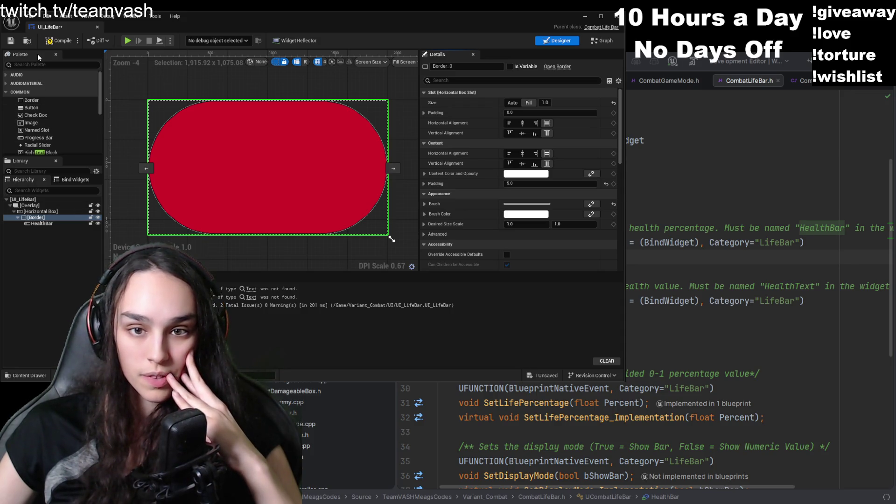
{"action": "type", "text": "tezt"}
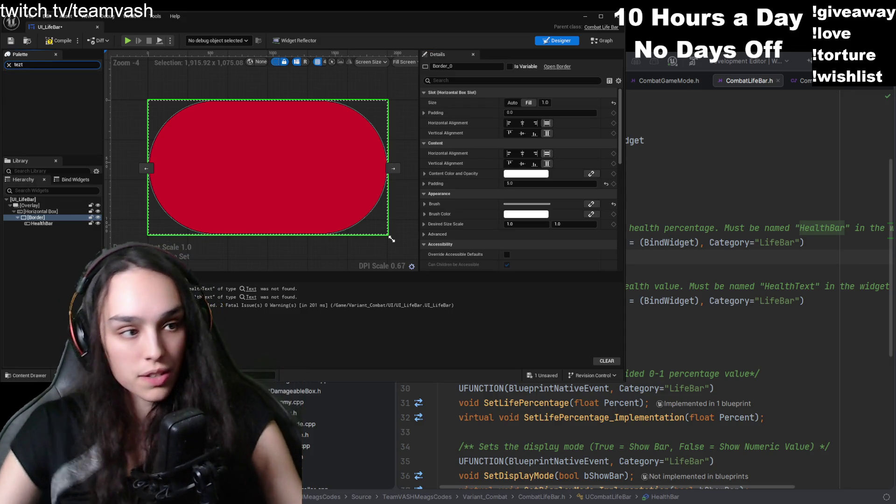
{"action": "key", "text": "BackSpace"}
{"action": "key", "text": "BackSpace"}
{"action": "type", "text": "xt"}
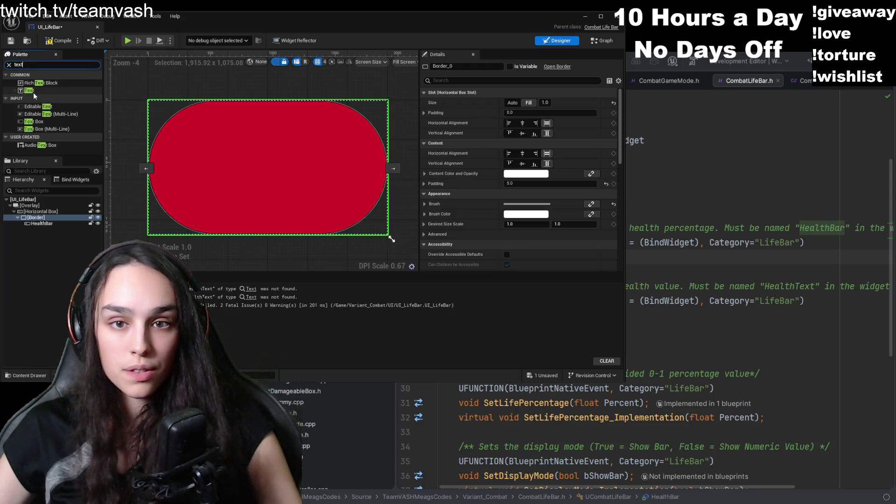
{"action": "left_click", "coordinate": [32, 91]}
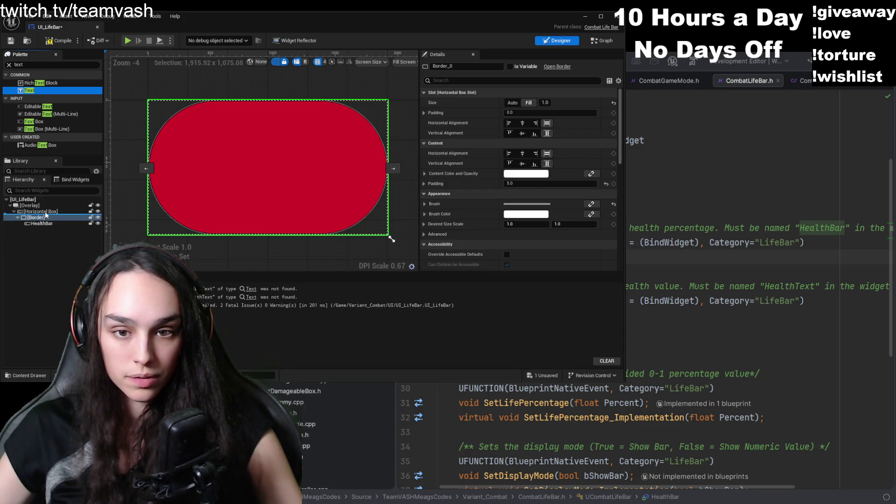
- Add a Text Block beside the Border and rename it HealthText
{"action": "left_click_drag", "start_coordinate": [46, 210], "coordinate": [46, 210]}
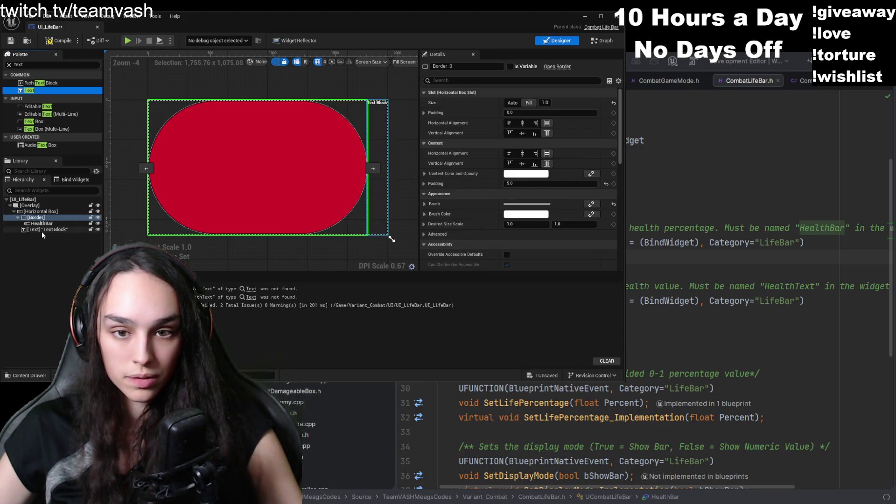
{"action": "left_click", "coordinate": [43, 231]}
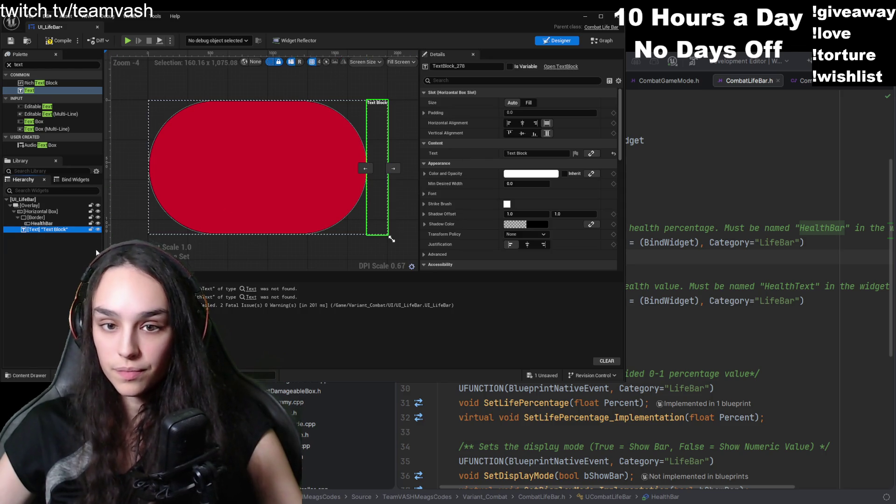
{"action": "key", "text": "Down"}
{"action": "key", "text": "Down"}
{"action": "key", "text": "Down"}
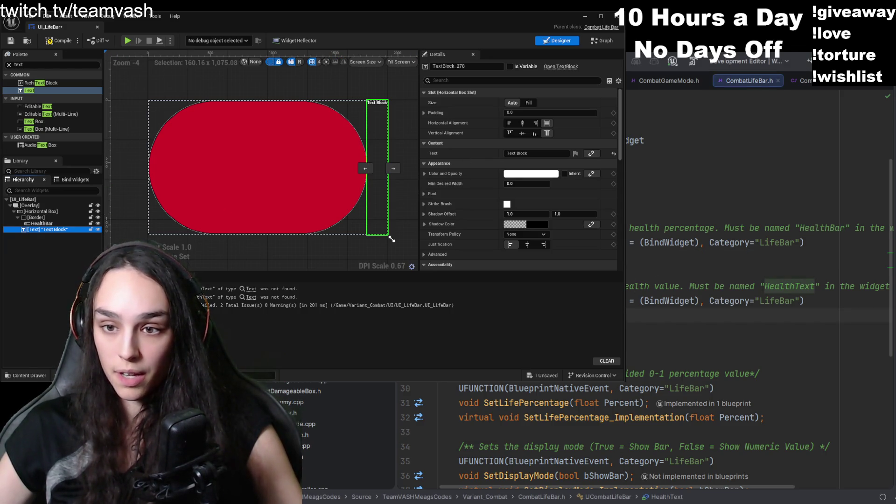
{"action": "key", "text": "F2"}
{"action": "type", "text": "HealthText] \"Text Block"}
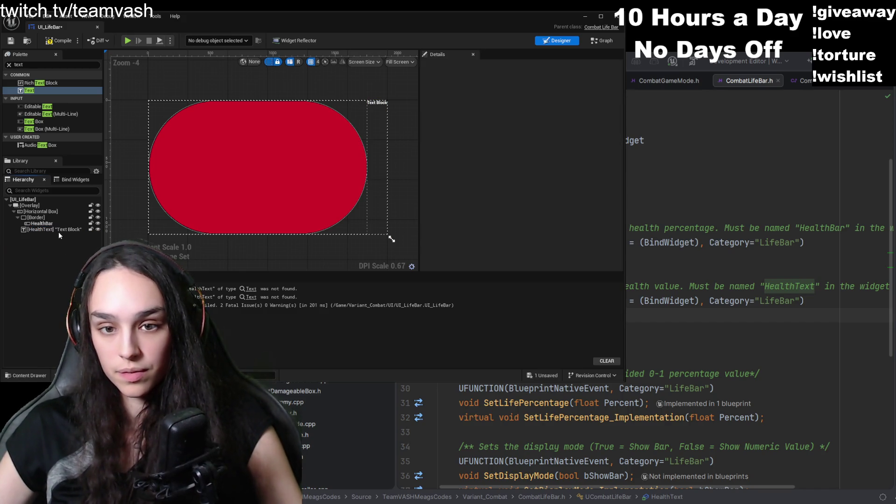
{"action": "key", "text": "Return"}
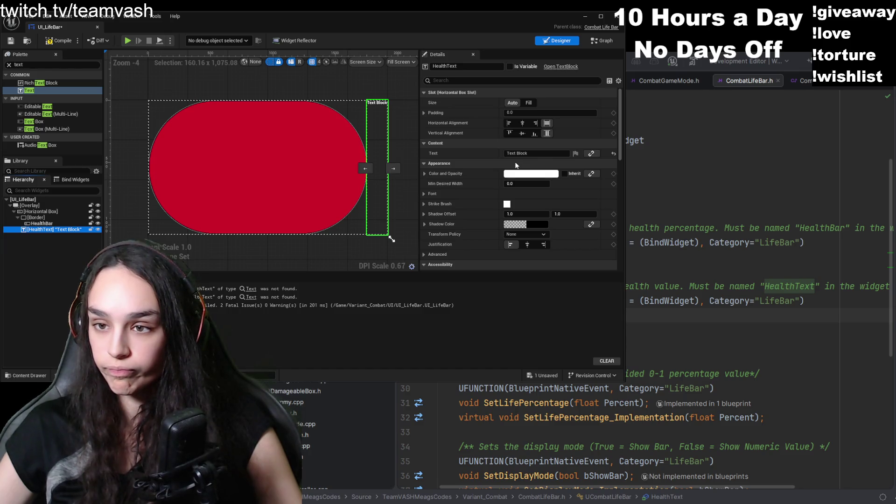
- Give HealthText auto width, vertical centring and font size 100, then save UI_LifeBar and close it
{"action": "left_click", "coordinate": [528, 104]}
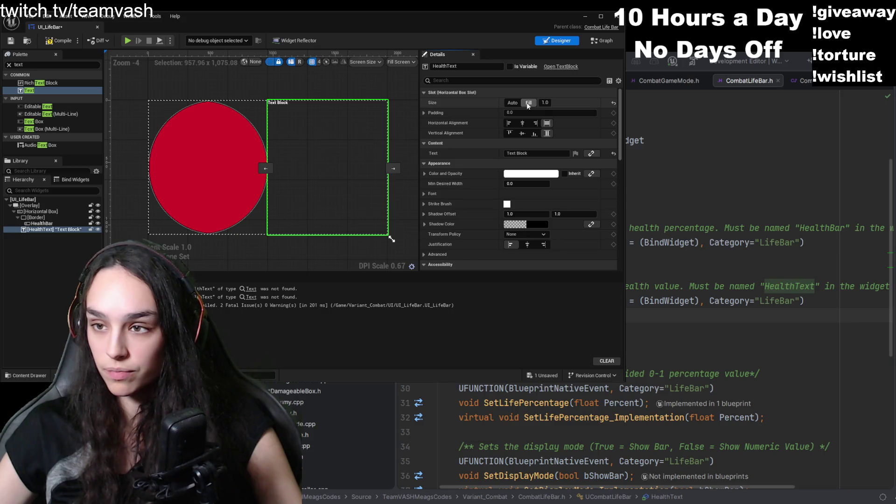
{"action": "left_click", "coordinate": [513, 103]}
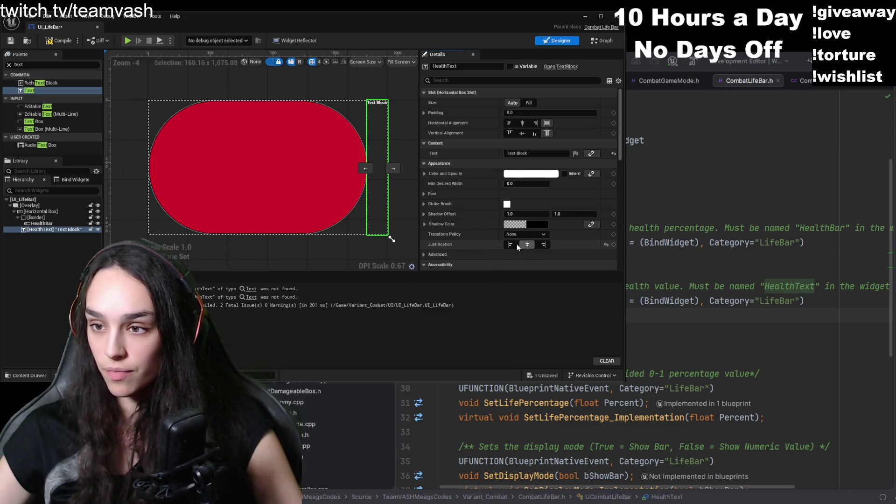
{"action": "left_click", "coordinate": [524, 136]}
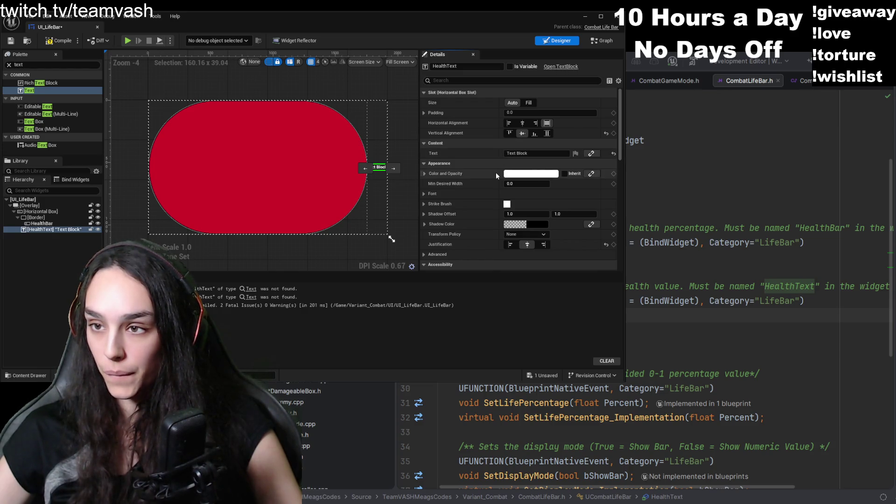
{"action": "scroll", "coordinate": [495, 172], "scroll_direction": "down", "scroll_amount": 5}
{"action": "scroll", "coordinate": [489, 182], "scroll_direction": "down", "scroll_amount": 5}
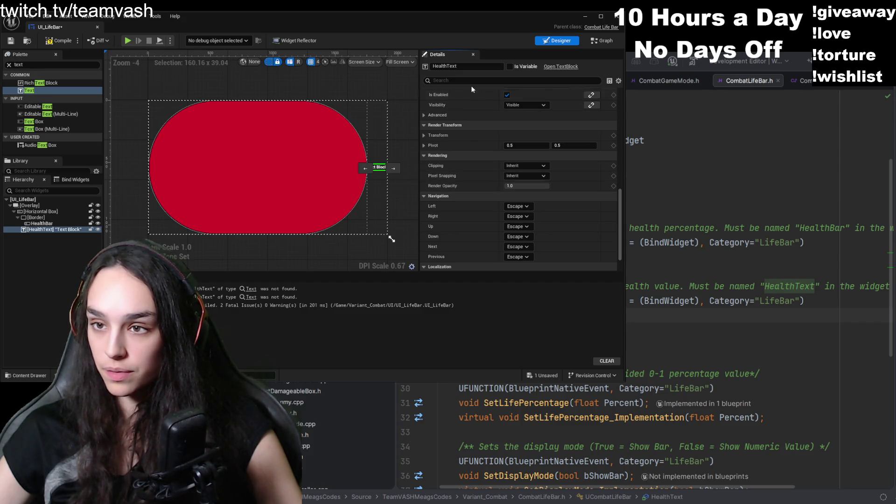
{"action": "type", "text": "fon"}
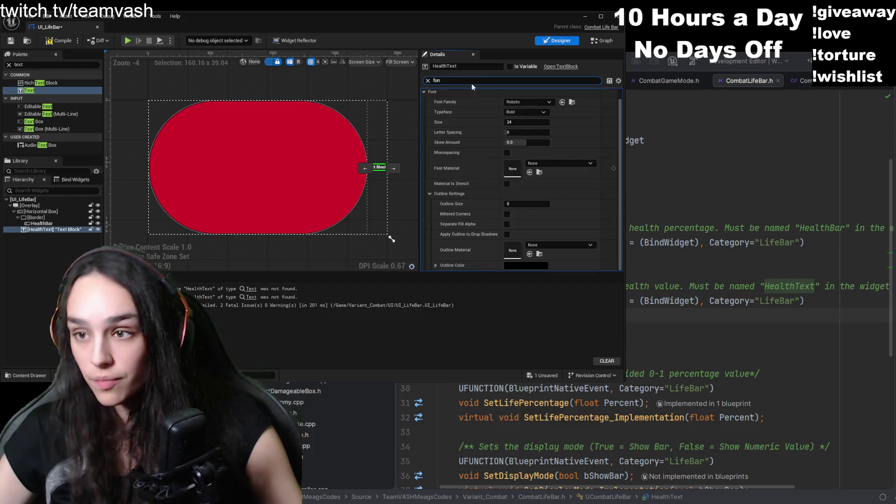
{"action": "left_click", "coordinate": [520, 122]}
{"action": "type", "text": "100"}
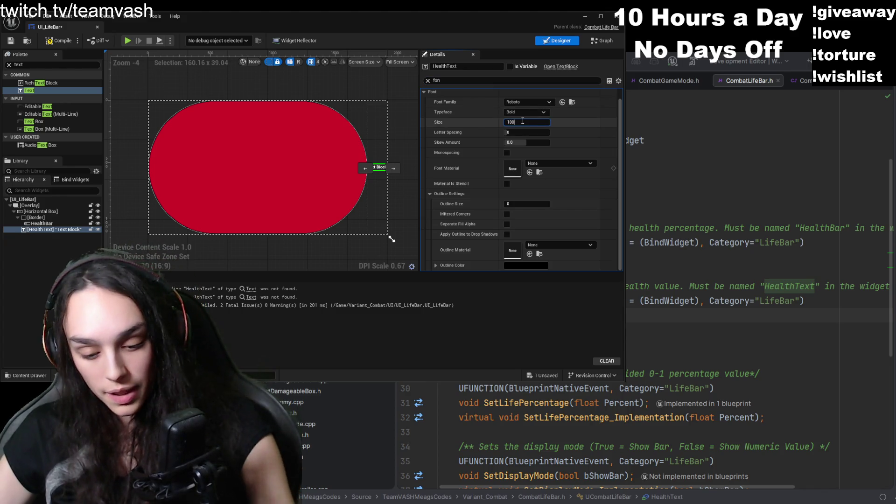
{"action": "key", "text": "Return"}
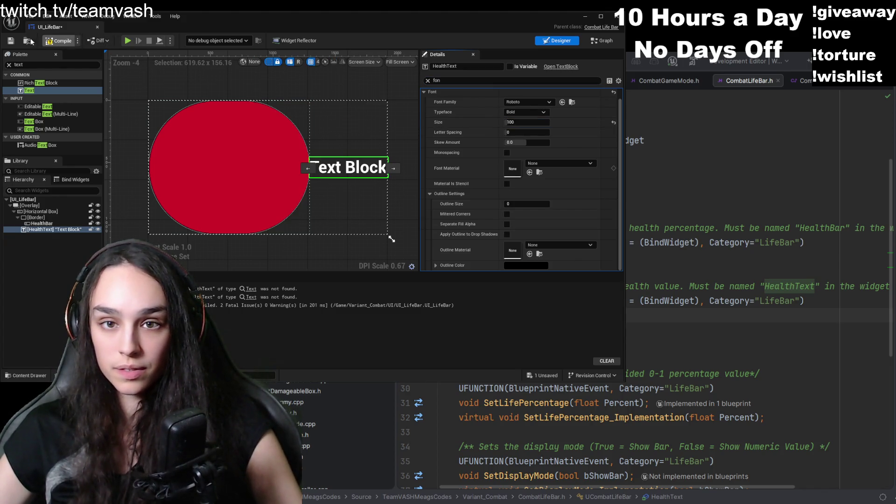
{"action": "left_click", "coordinate": [9, 42]}
{"action": "left_click", "coordinate": [97, 27]}
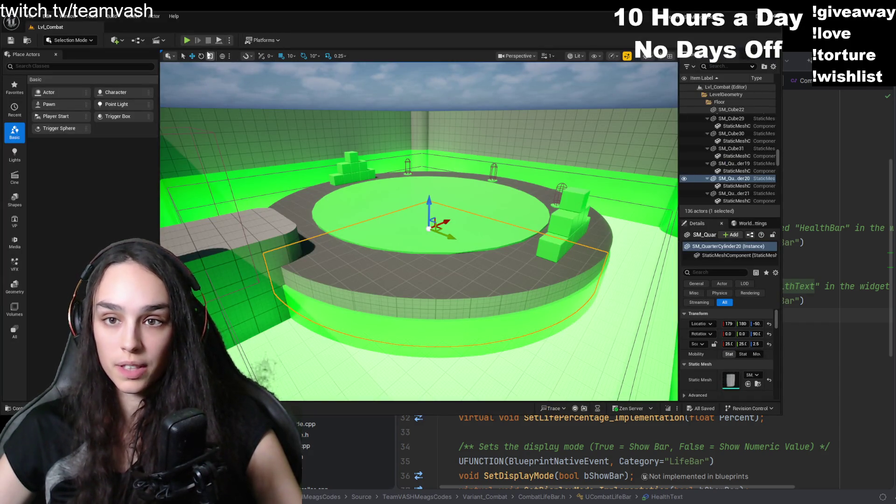
- Playtest Lvl_Combat by running the character around the green dummy, then stop the session
{"action": "left_click", "coordinate": [186, 41]}
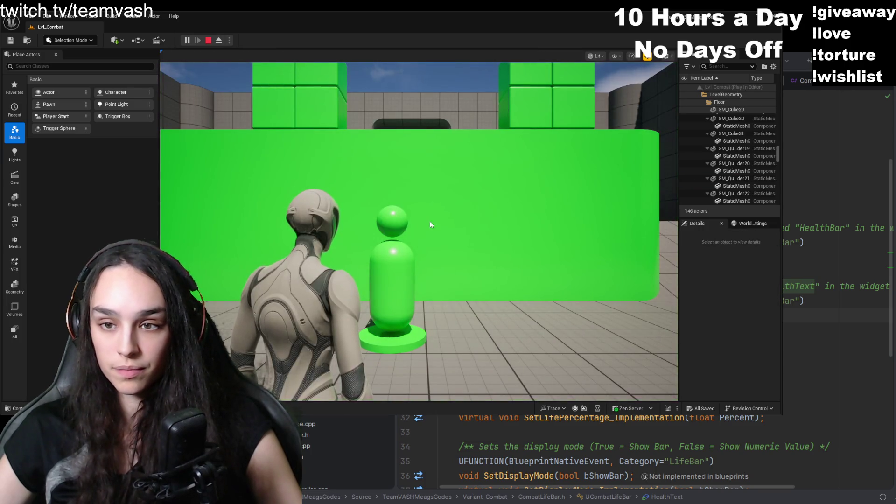
{"action": "key", "text": "w"}
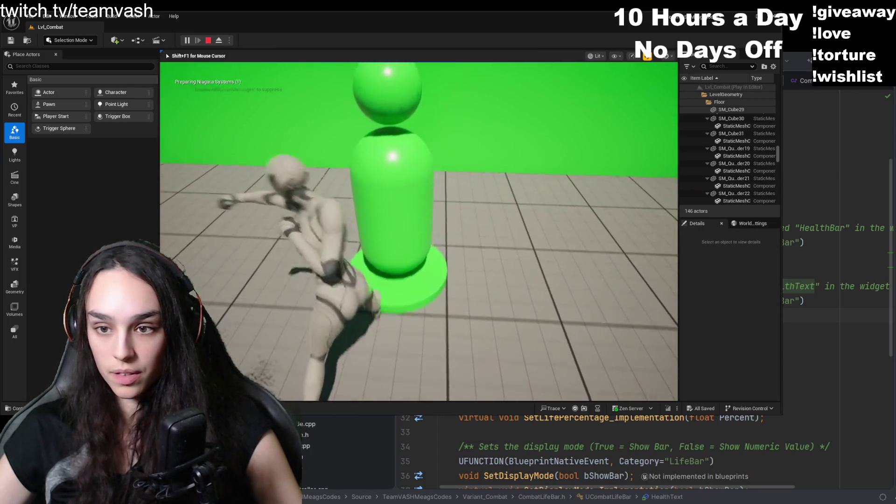
{"action": "key", "text": "w"}
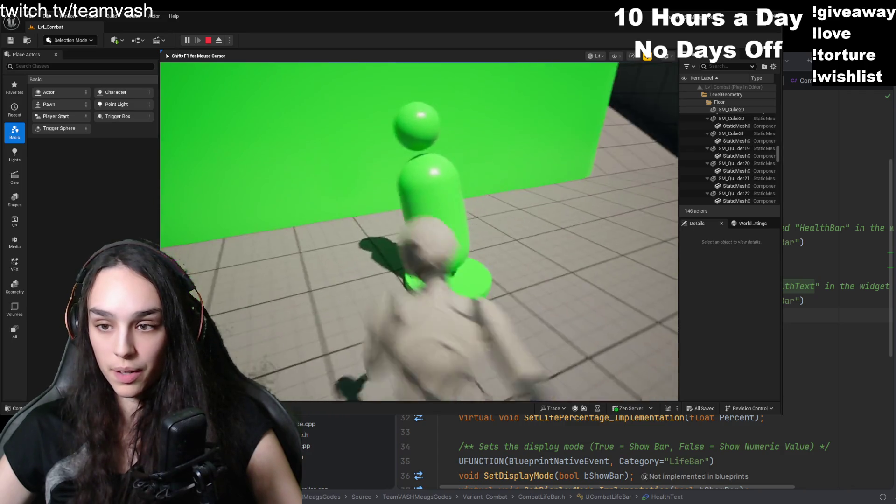
{"action": "key", "text": "w"}
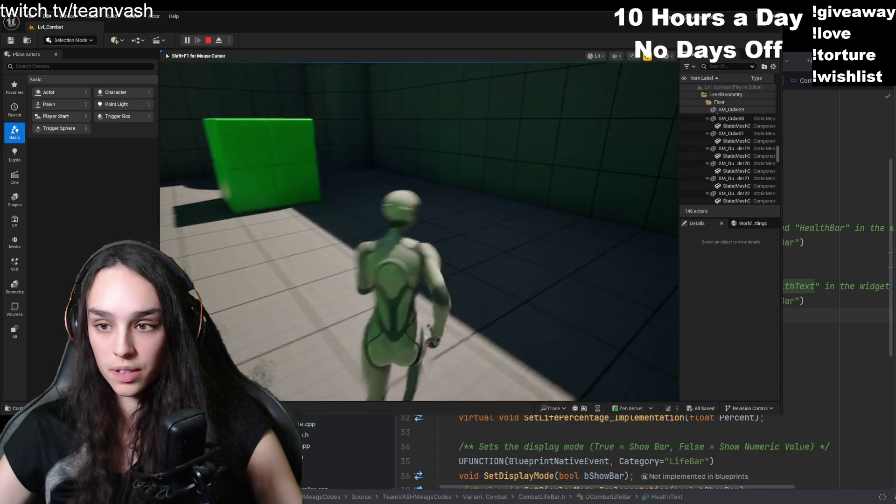
{"action": "key", "text": "w"}
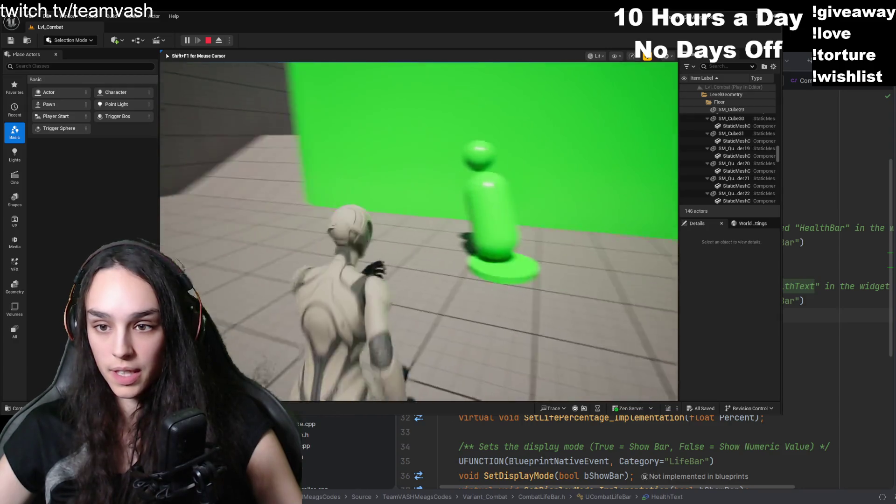
{"action": "key", "text": "Escape"}
{"action": "key", "text": "alt+Tab"}
{"action": "key", "text": "alt+Tab"}
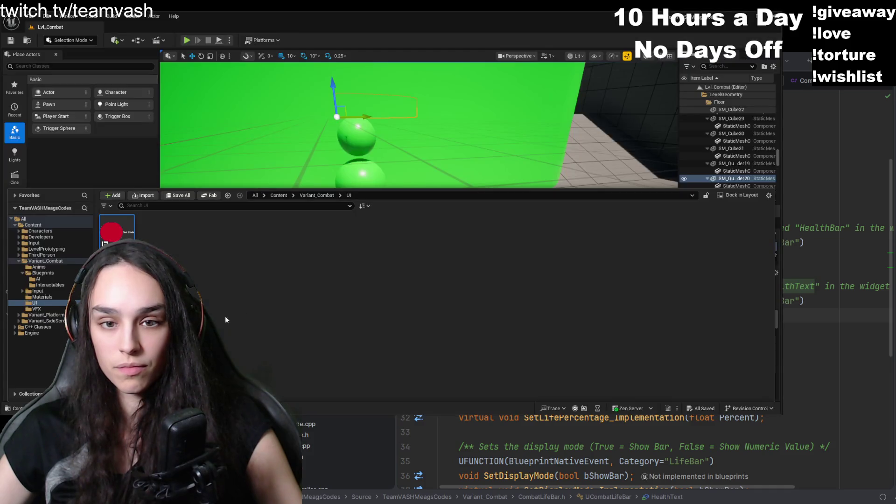
- Open BP_CombatCharacter from Variant_Combat > Blueprints and select its Life Bar component
{"action": "left_click", "coordinate": [330, 197]}
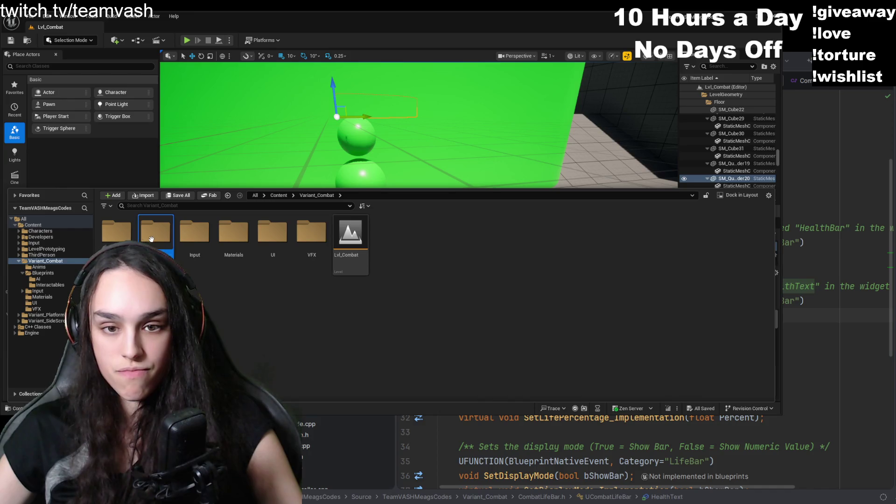
{"action": "double_click", "coordinate": [151, 239]}
{"action": "double_click", "coordinate": [266, 267]}
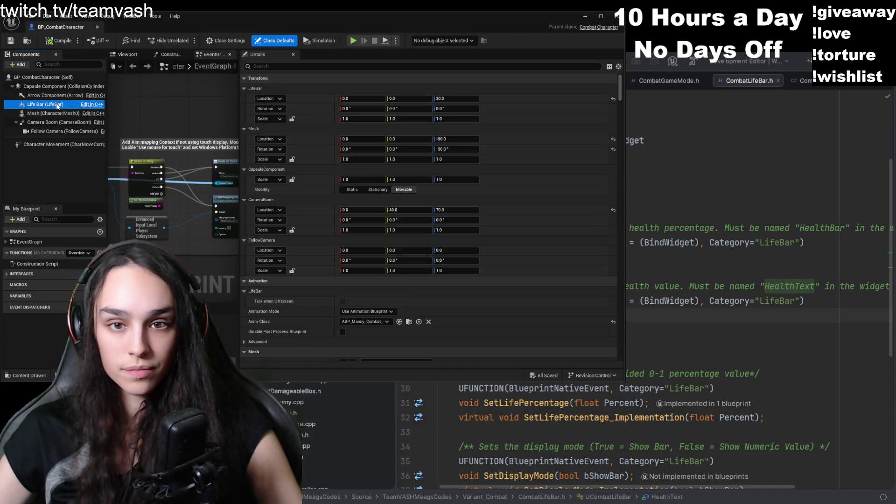
{"action": "left_click", "coordinate": [54, 104]}
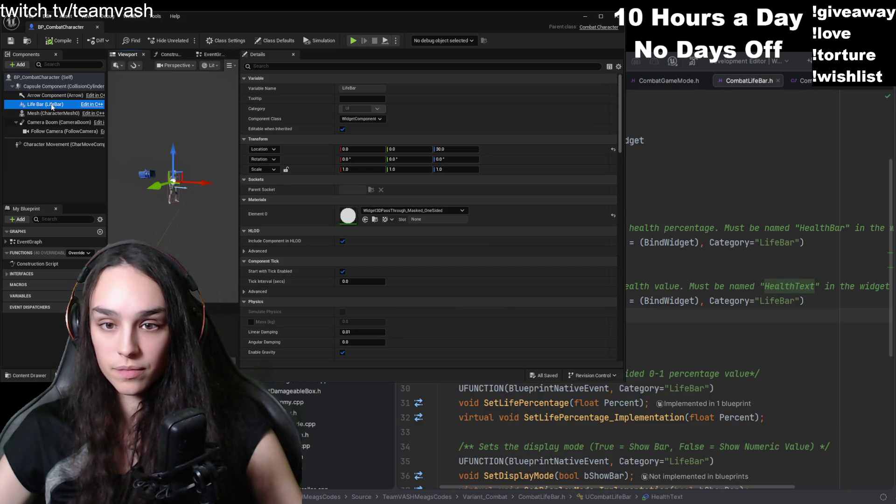
- Select the Life Bar component and search its Details for 'heal', then clear the search
{"action": "left_click", "coordinate": [280, 66]}
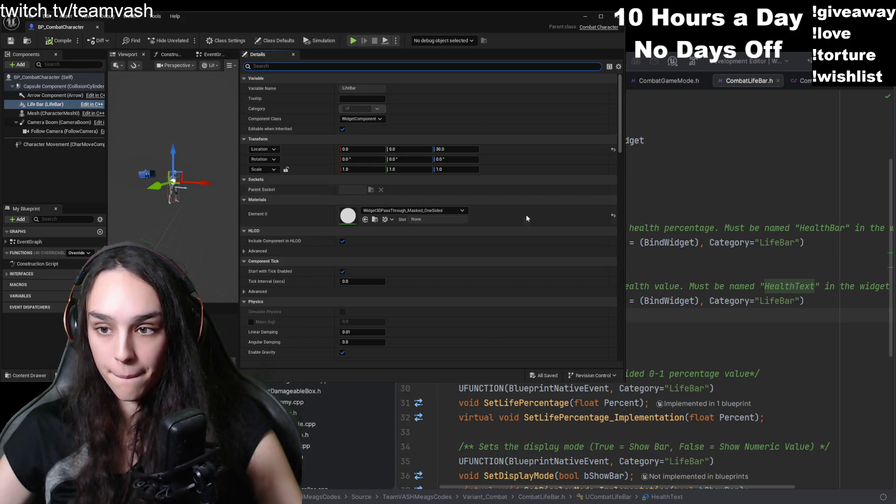
{"action": "scroll", "coordinate": [525, 212], "scroll_direction": "down", "scroll_amount": 3}
{"action": "left_click", "coordinate": [620, 212]}
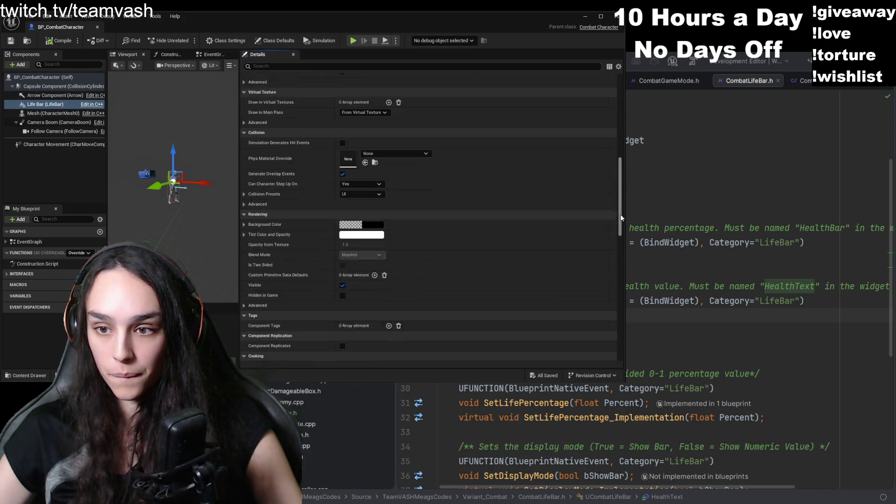
{"action": "scroll", "coordinate": [620, 214], "scroll_direction": "up", "scroll_amount": 6}
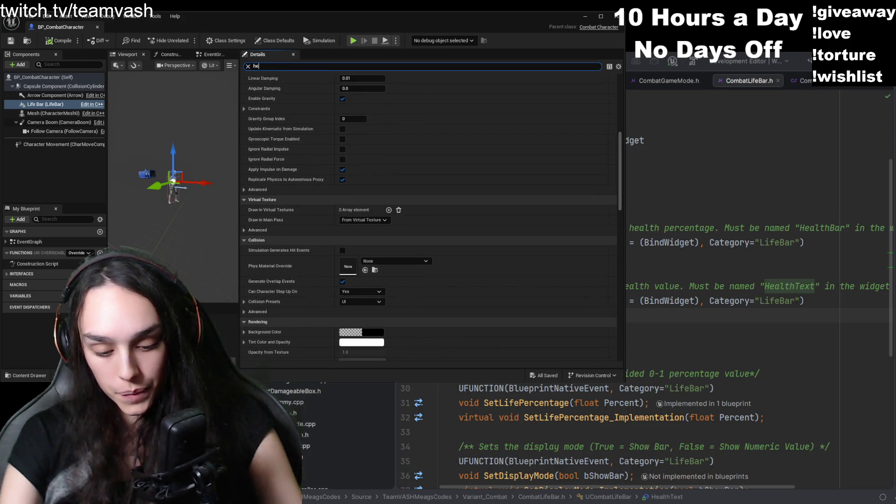
{"action": "type", "text": "heal"}
{"action": "key", "text": "BackSpace"}
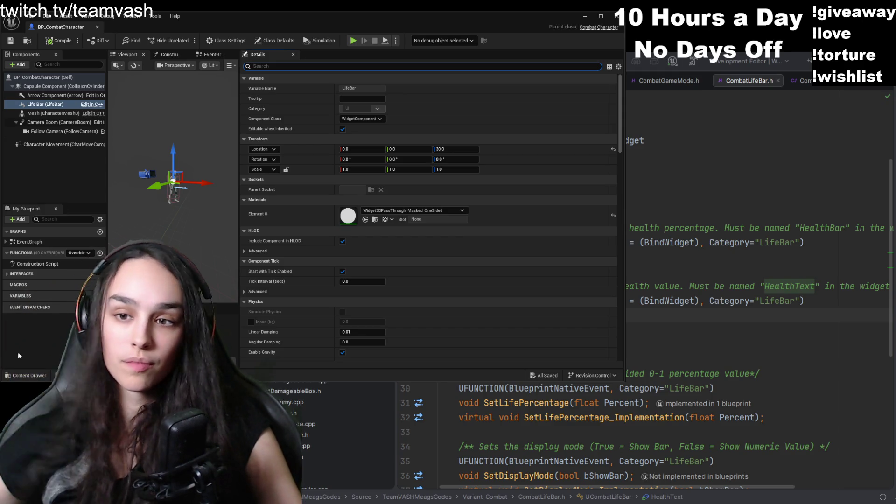
- Browse the Content Drawer from Variant_Combat into the UI folder to locate UI_LifeBar
{"action": "key", "text": "ctrl+space"}
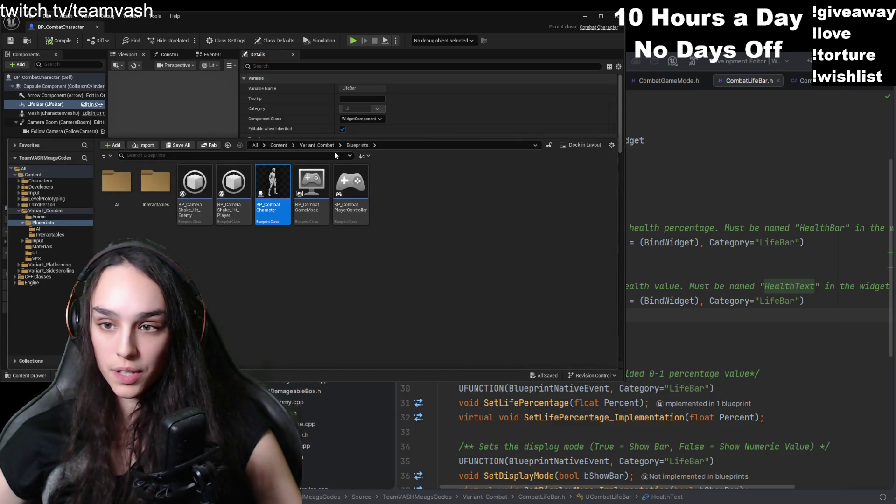
{"action": "left_click", "coordinate": [330, 147]}
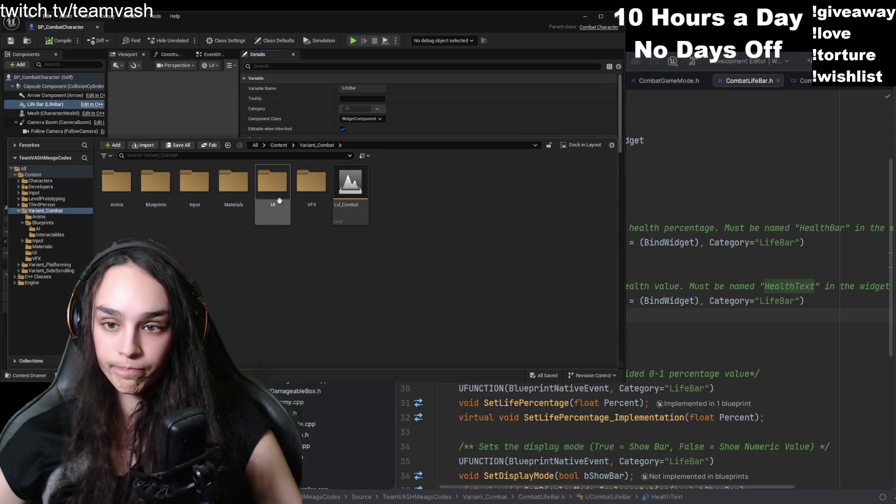
{"action": "double_click", "coordinate": [285, 191]}
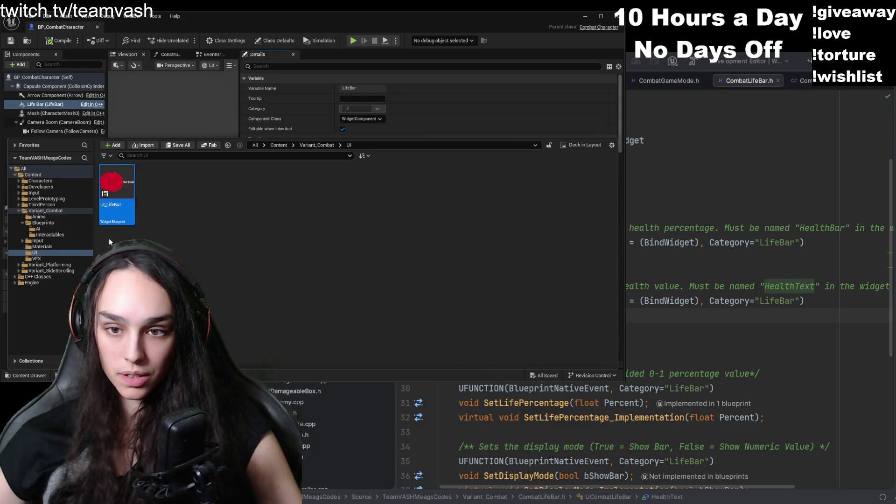
{"action": "key", "text": "ctrl+space"}
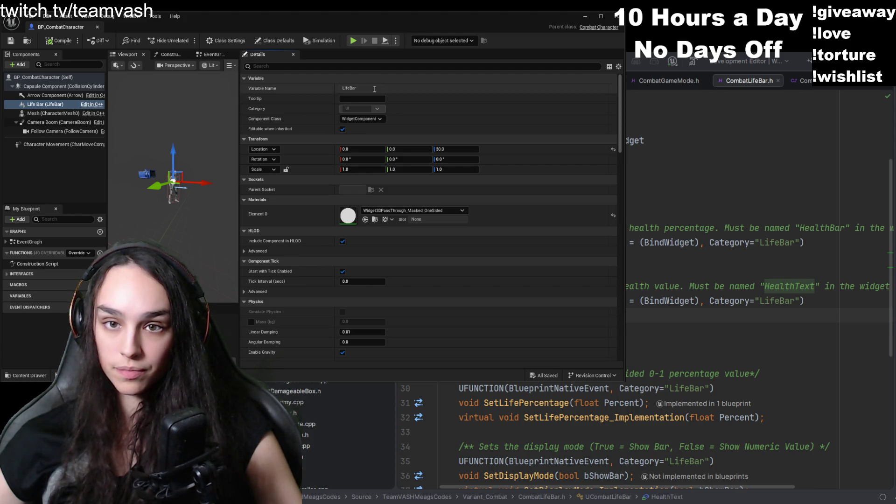
- Open the Blueprints folder and bring up BP_CombatCharacter's class defaults
{"action": "left_click", "coordinate": [25, 375]}
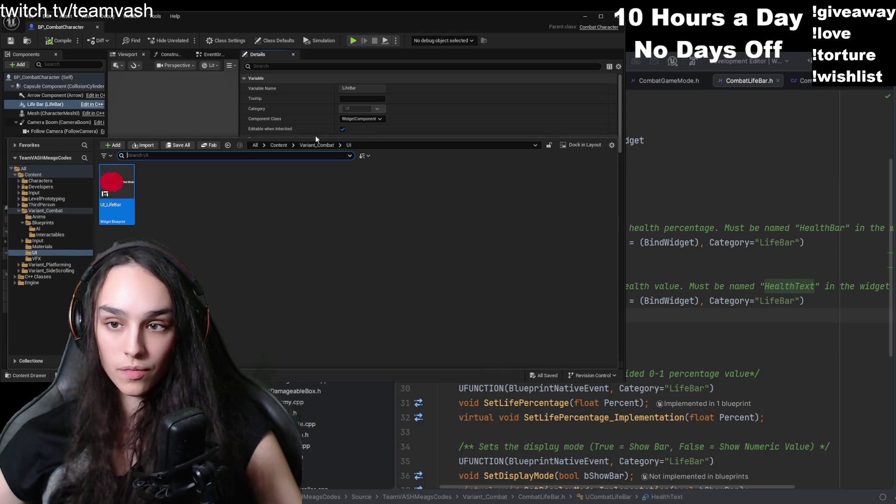
{"action": "double_click", "coordinate": [156, 183]}
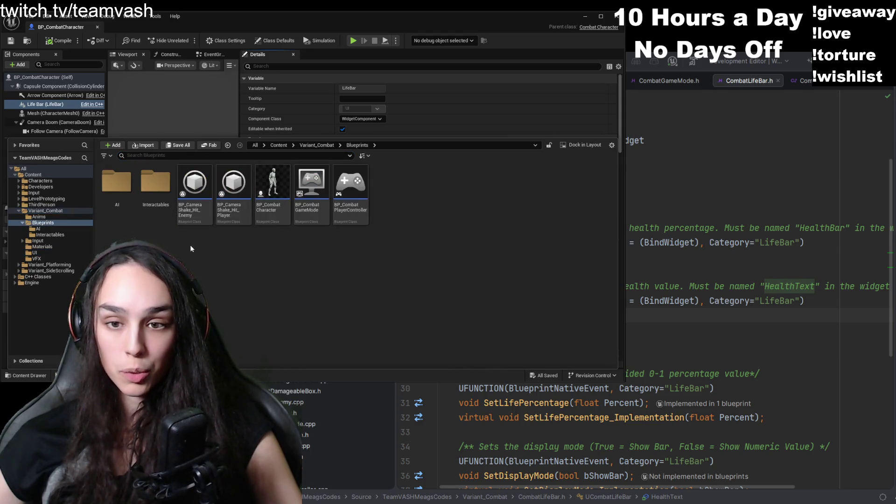
{"action": "left_click", "coordinate": [273, 214]}
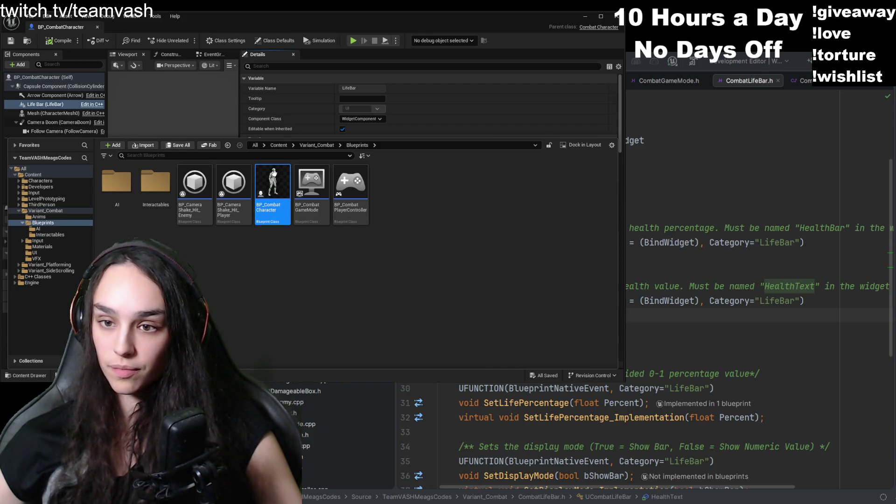
{"action": "double_click", "coordinate": [273, 171]}
{"action": "left_click", "coordinate": [290, 66]}
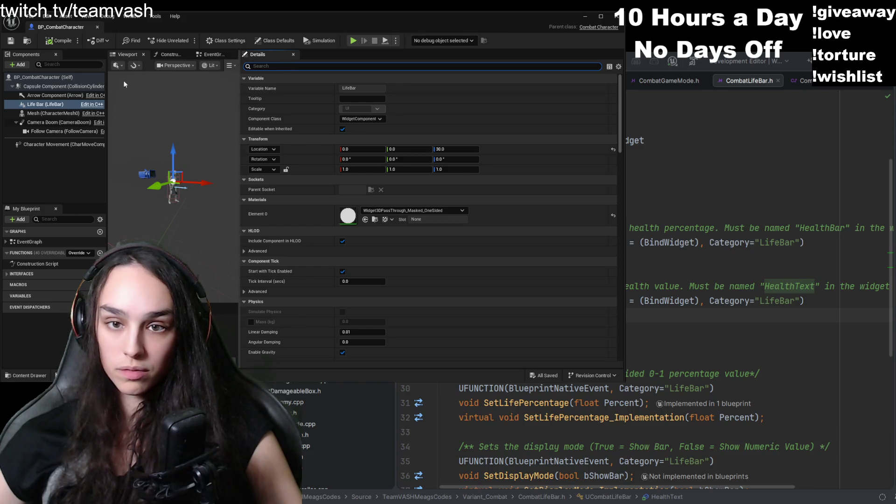
{"action": "left_click", "coordinate": [50, 77]}
- Filter the character blueprint's Details for 'lifebar' and open the Variant_Combat > UI folder
{"action": "left_click", "coordinate": [278, 66]}
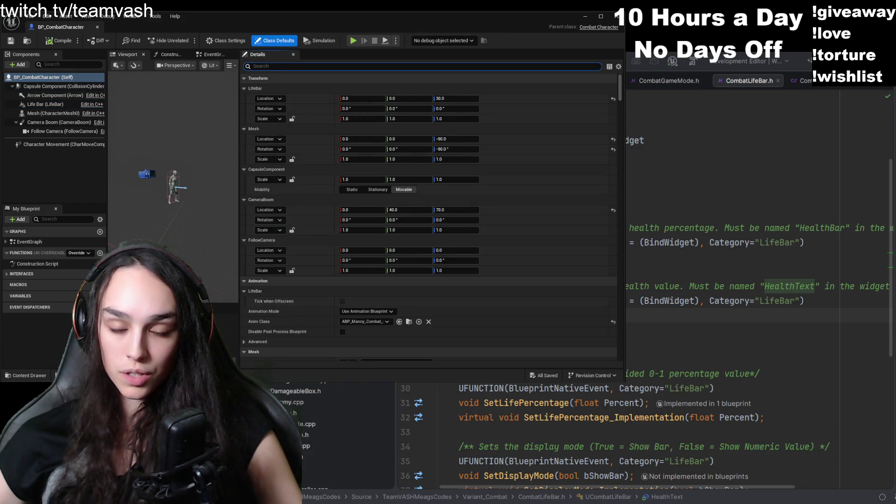
{"action": "type", "text": "life"}
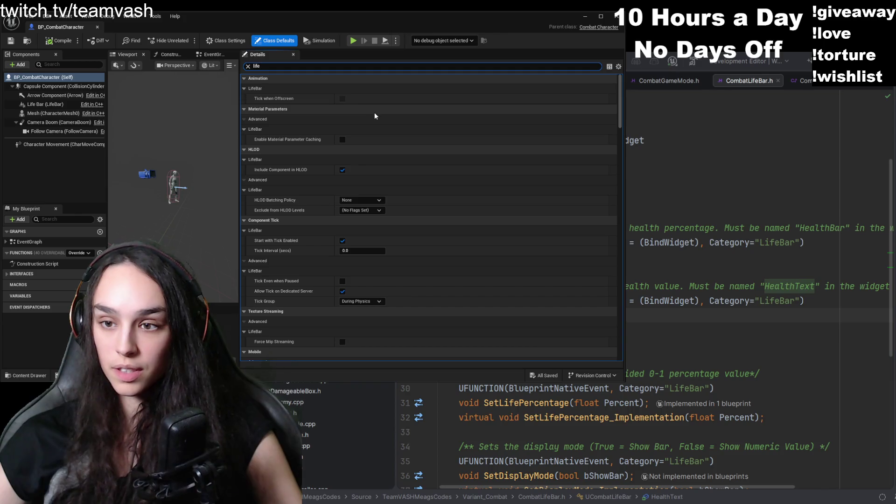
{"action": "type", "text": "b"}
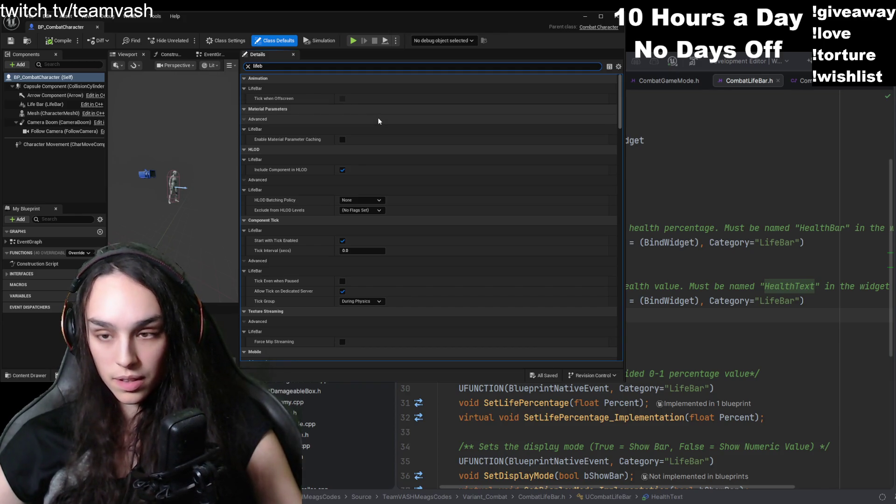
{"action": "type", "text": "ar"}
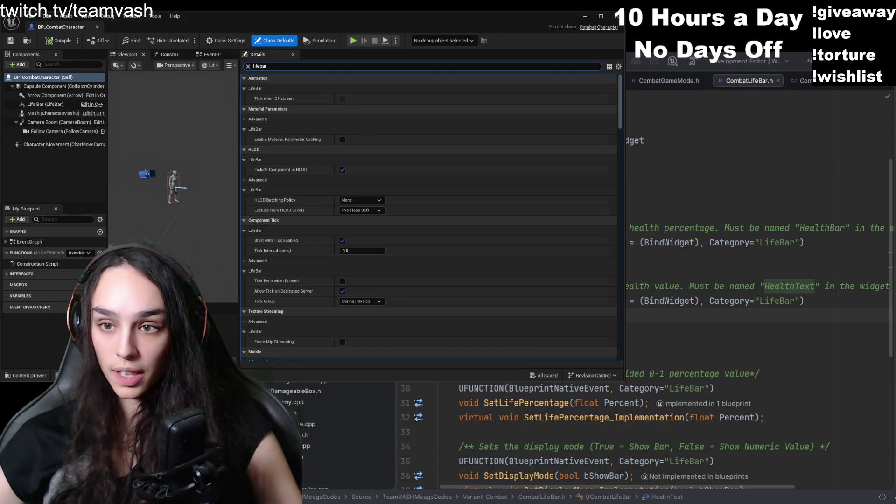
{"action": "left_click", "coordinate": [18, 372]}
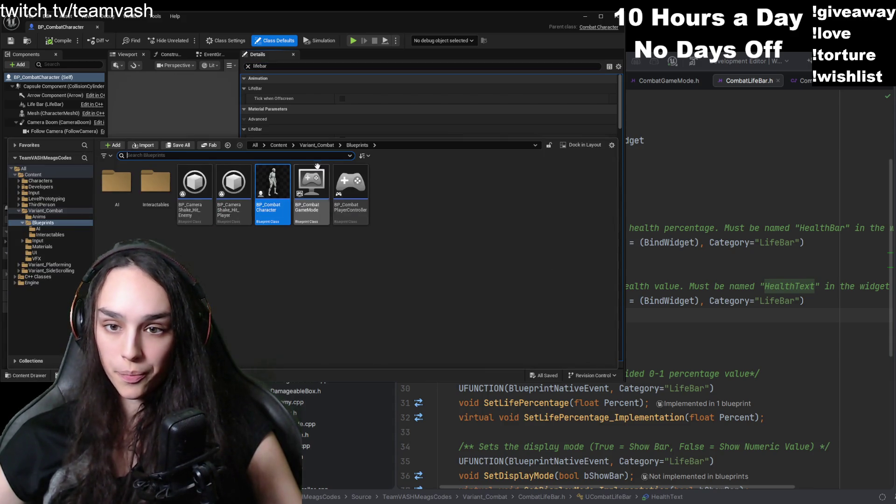
{"action": "left_click", "coordinate": [324, 145]}
{"action": "double_click", "coordinate": [275, 182]}
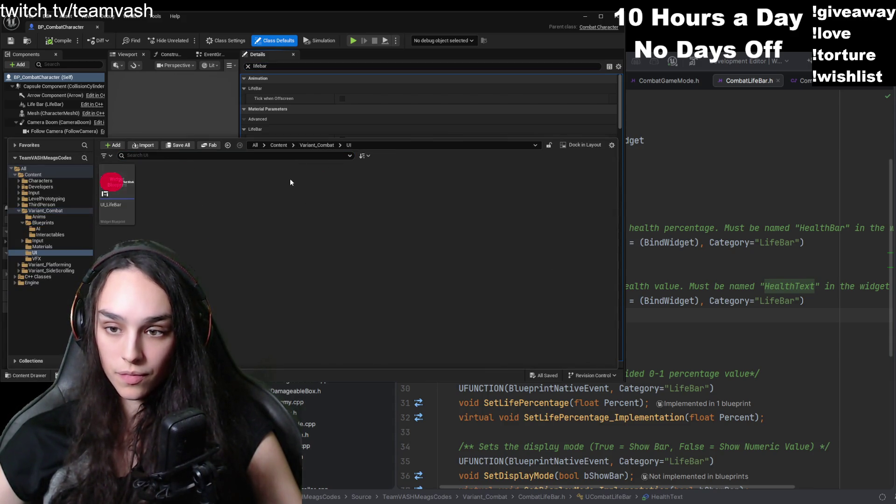
- Filter for 'ui_li', confirm LifeBar's Widget Class is UI_LifeBar, then close BP_CombatCharacter
{"action": "left_click", "coordinate": [316, 66]}
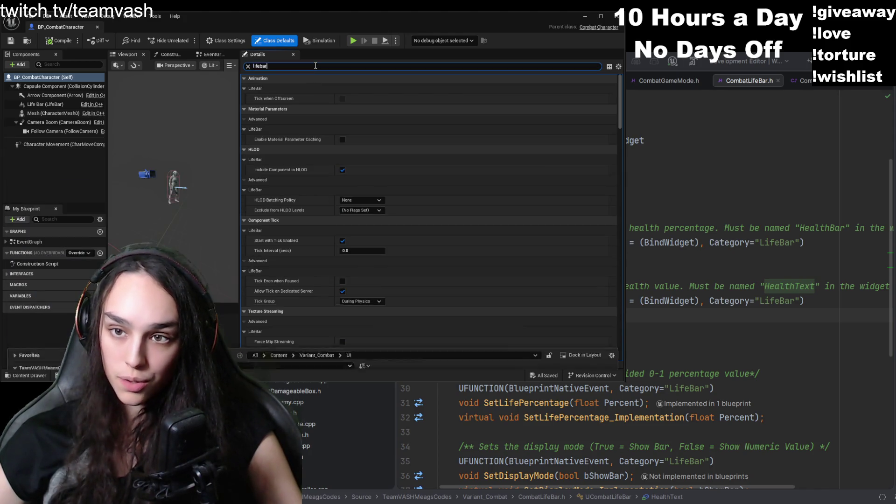
{"action": "type", "text": "ui"}
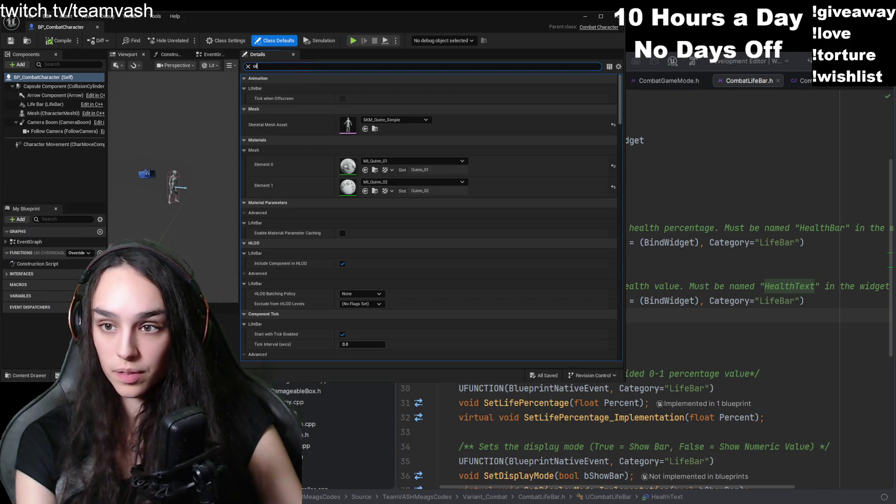
{"action": "type", "text": "_"}
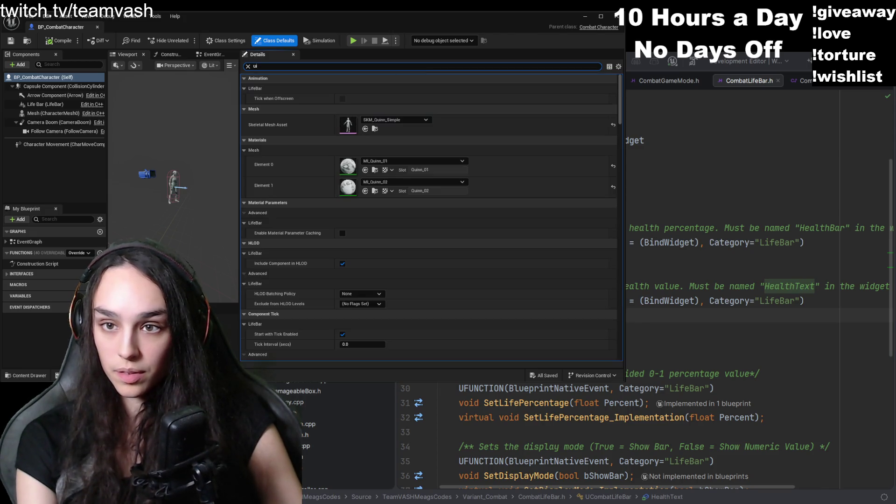
{"action": "type", "text": "li"}
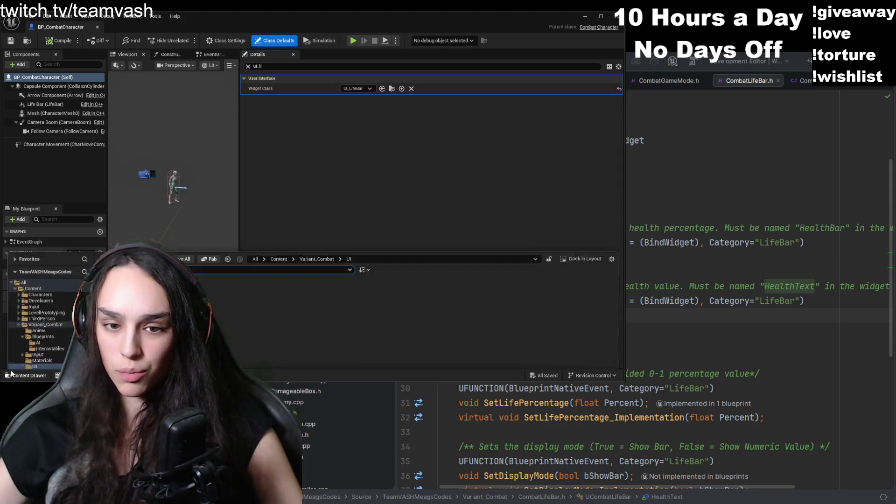
{"action": "left_click", "coordinate": [357, 88]}
{"action": "left_click", "coordinate": [396, 116]}
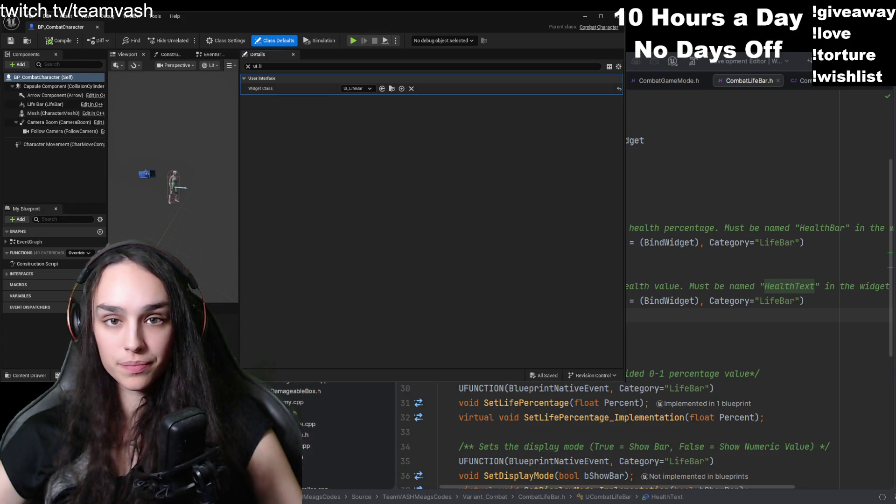
{"action": "left_click", "coordinate": [97, 27]}
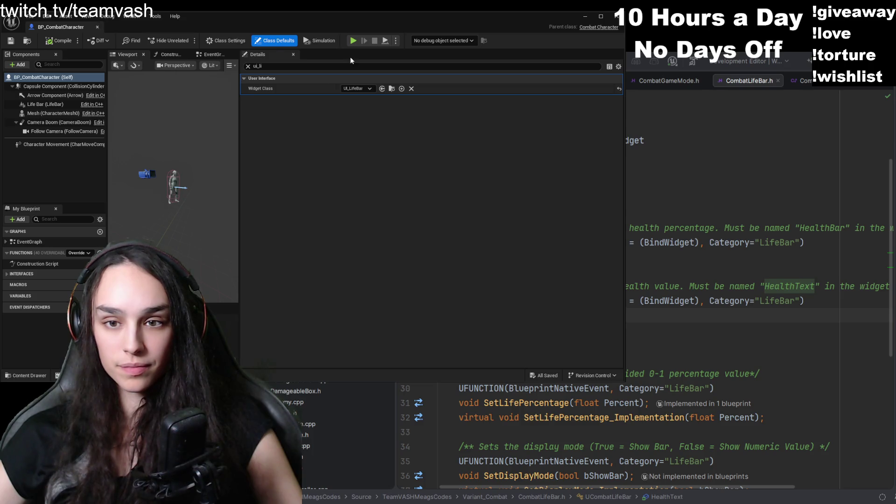
{"action": "left_click", "coordinate": [188, 43]}
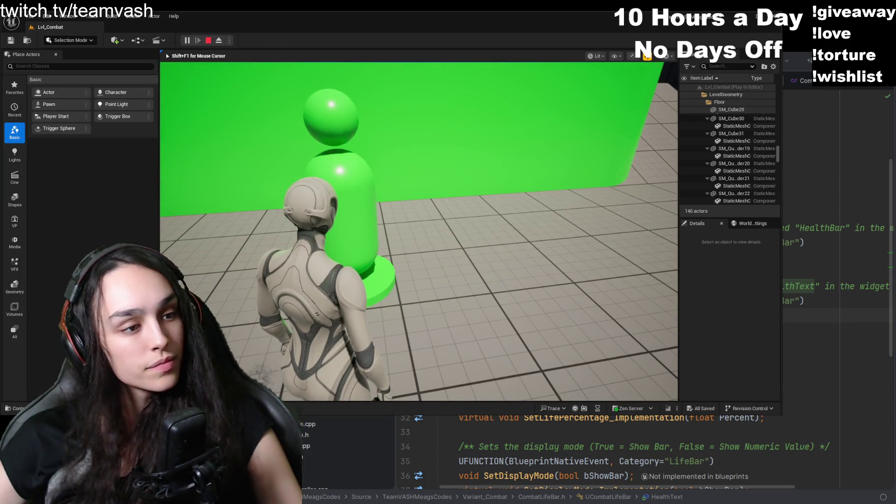
- Leave the running Lvl_Combat session for CombatLifeBar.h in Rider
{"action": "key", "text": "alt+Tab"}
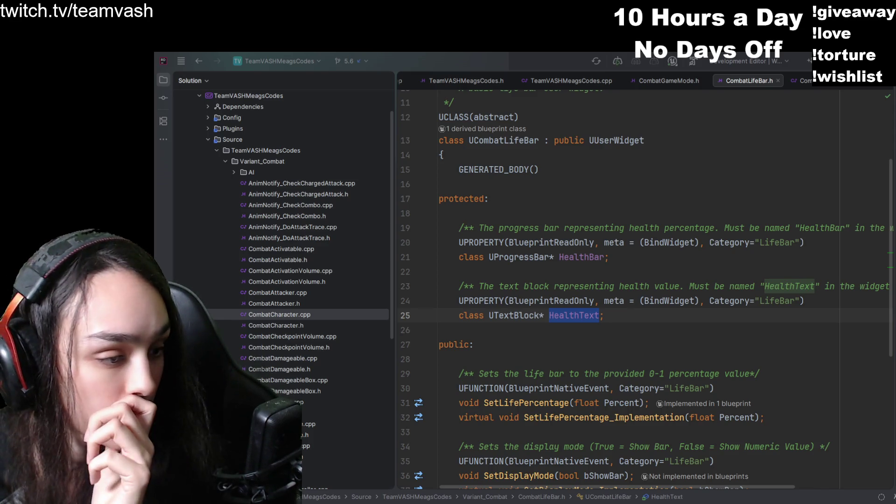
- Back in Unreal Editor, open UI_LifeBar from the Content Drawer's UI folder
{"action": "key", "text": "alt+Tab"}
{"action": "key", "text": "ctrl+space"}
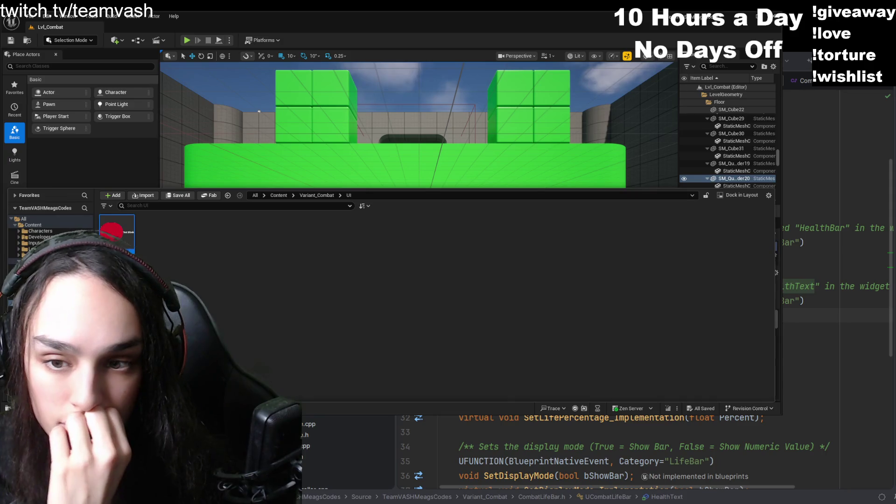
{"action": "double_click", "coordinate": [117, 234]}
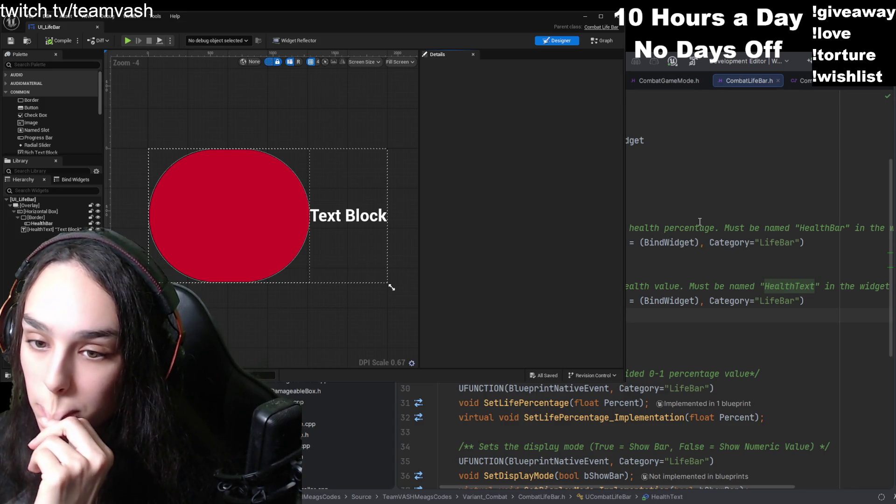
- Show UI_LifeBar's EventGraph with its SetLifePercentage and SetBarColor events
{"action": "scroll", "coordinate": [700, 222], "scroll_direction": "down", "scroll_amount": 5}
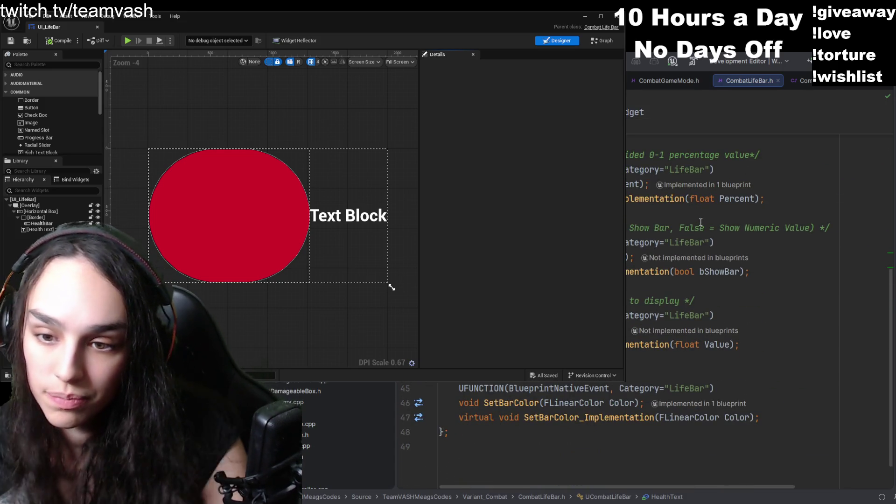
{"action": "left_click", "coordinate": [606, 41]}
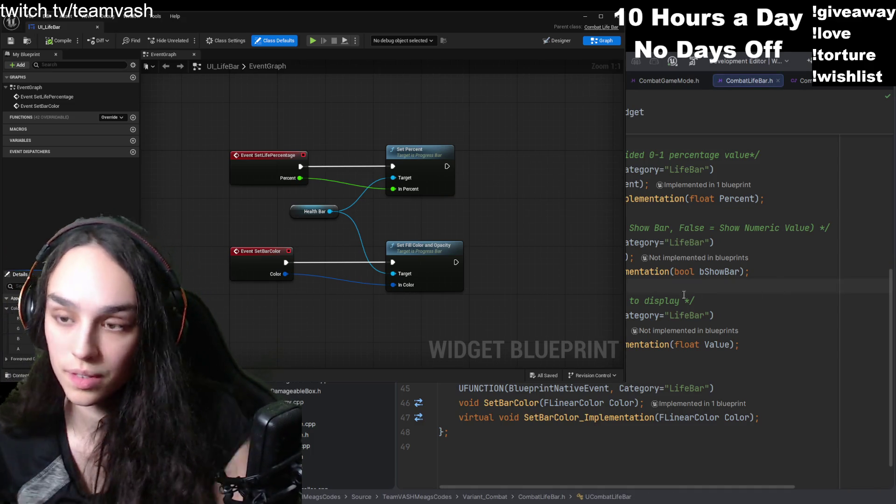
- Delete every node in UI_LifeBar's event graph and save the widget blueprint
{"action": "key", "text": "alt+o"}
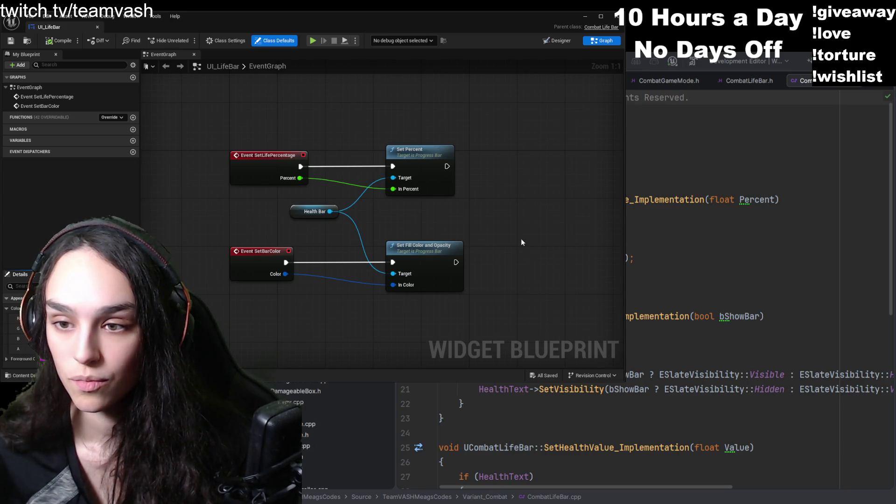
{"action": "mouse_move", "coordinate": [486, 134]}
{"action": "left_mouse_down"}
{"action": "mouse_move", "coordinate": [150, 299]}
{"action": "mouse_move", "coordinate": [219, 299]}
{"action": "mouse_move", "coordinate": [218, 236]}
{"action": "left_mouse_up"}
{"action": "key", "text": "Delete"}
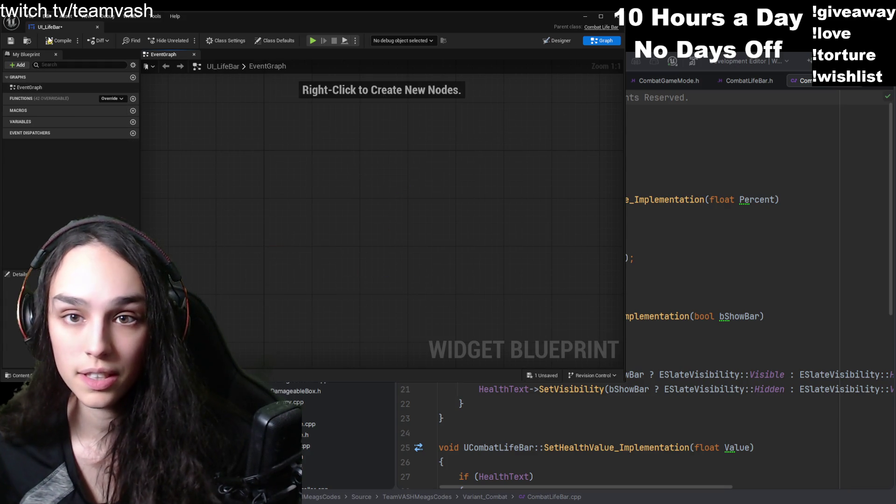
{"action": "left_click", "coordinate": [11, 41]}
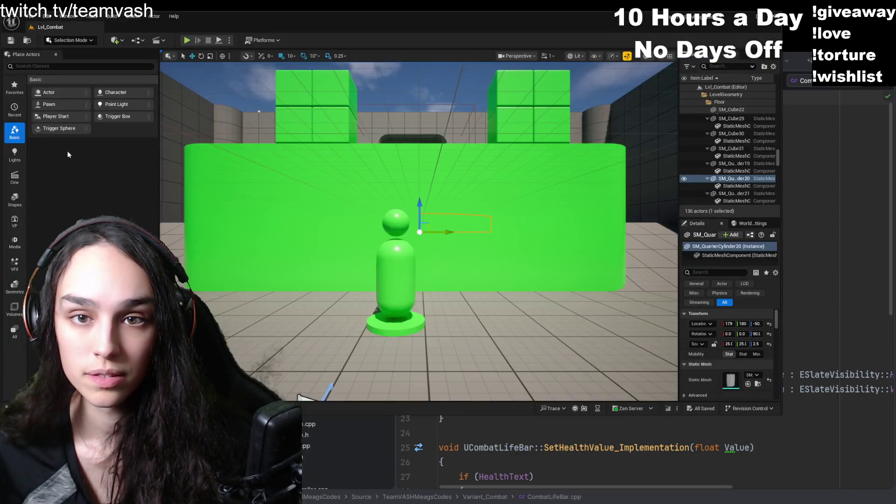
- Run and stop a test play, then compile and save UI_LifeBar with its nodes restored
{"action": "key", "text": "alt+Tab"}
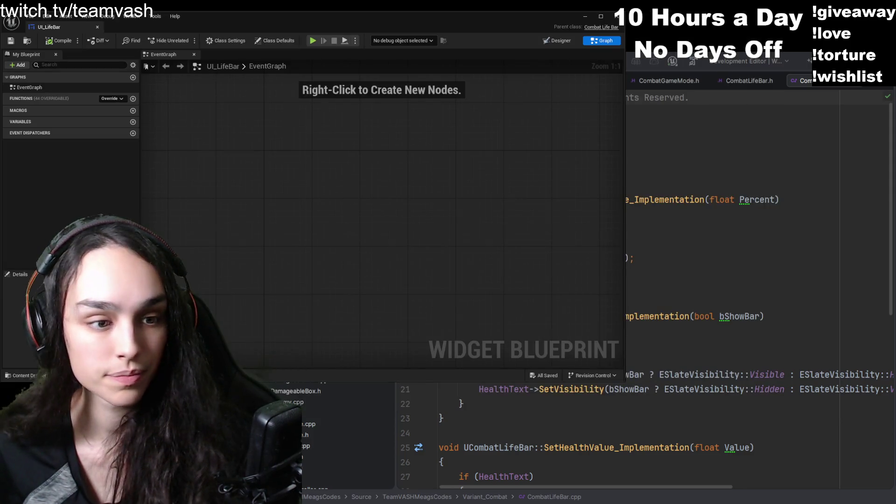
{"action": "key", "text": "alt+p"}
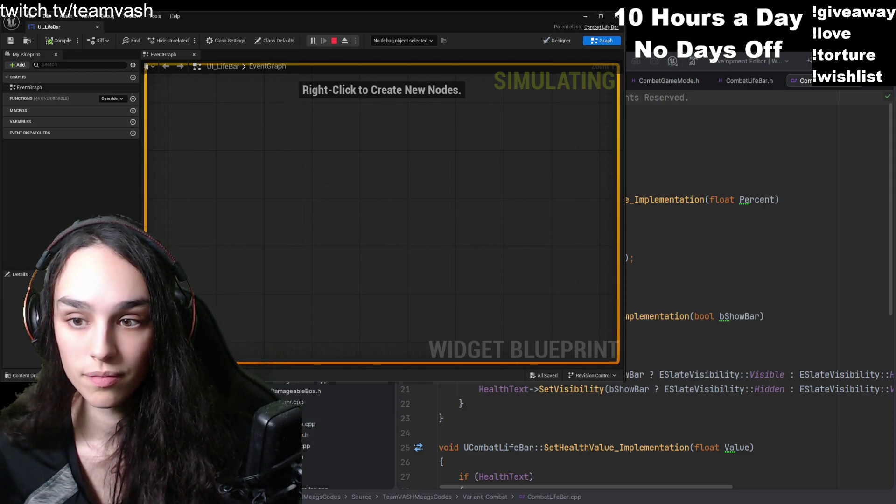
{"action": "key", "text": "Escape"}
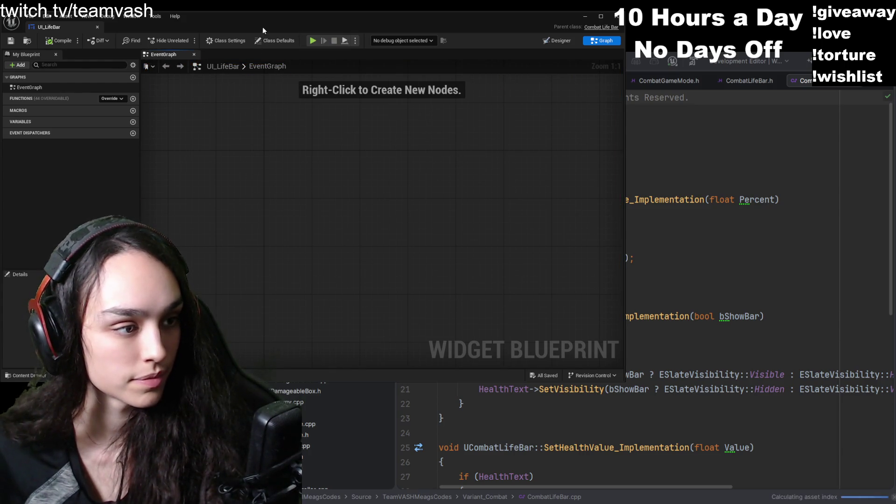
{"action": "scroll", "coordinate": [343, 223], "scroll_direction": "down", "scroll_amount": 9}
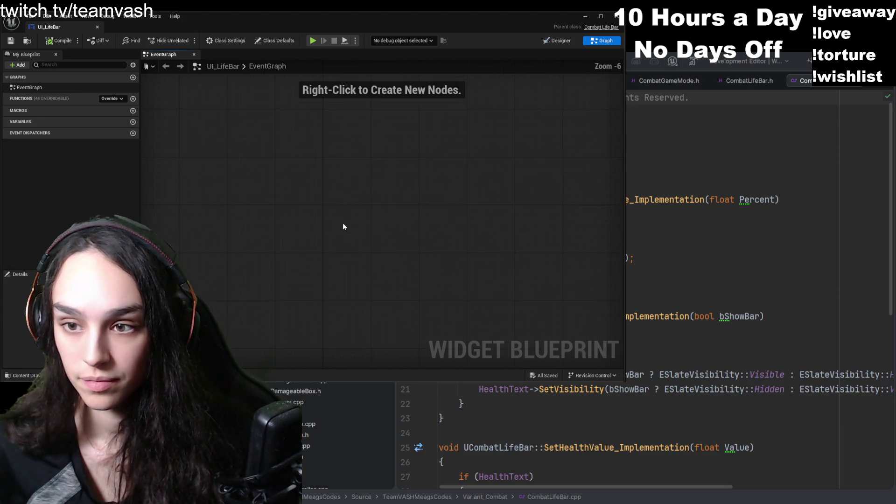
{"action": "scroll", "coordinate": [342, 222], "scroll_direction": "up", "scroll_amount": 12}
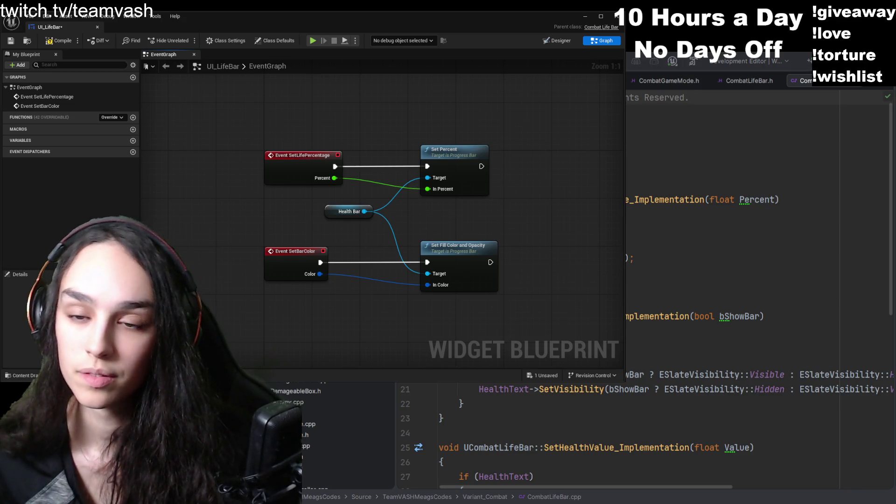
{"action": "left_click", "coordinate": [59, 41]}
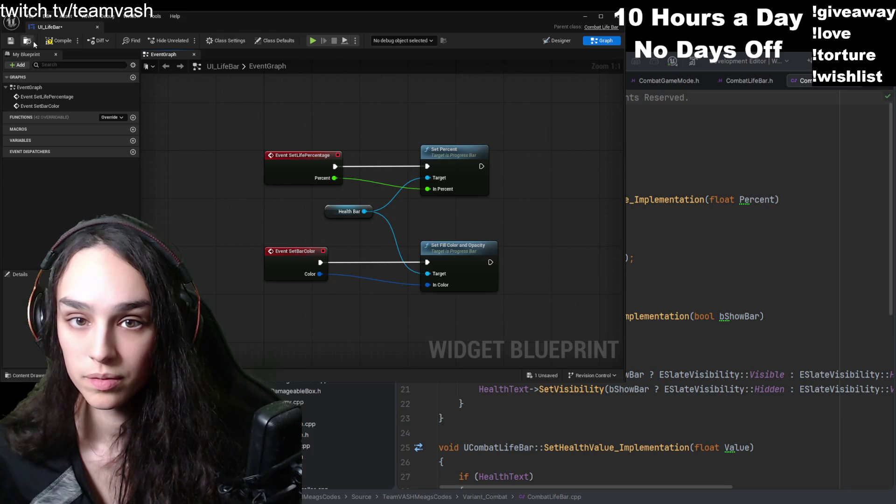
{"action": "left_click", "coordinate": [11, 40]}
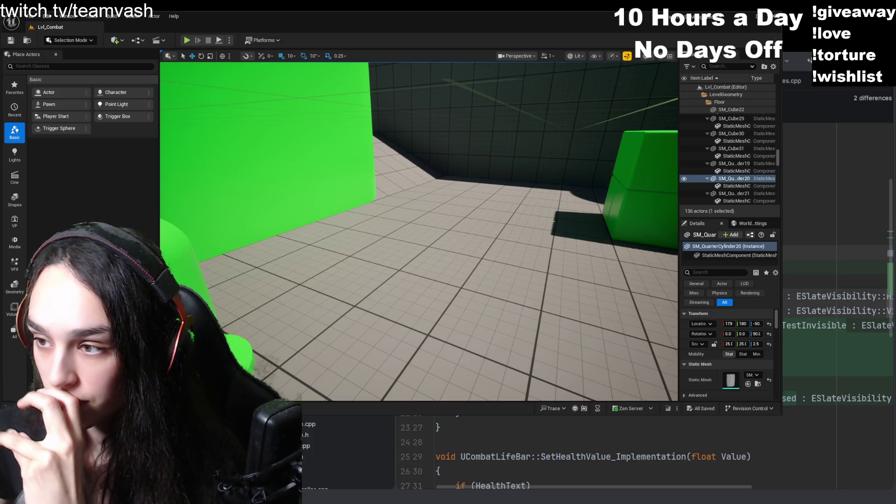
- Switch to Rider to review the CombatLifeBar.cpp diff
{"action": "key", "text": "alt+Tab"}
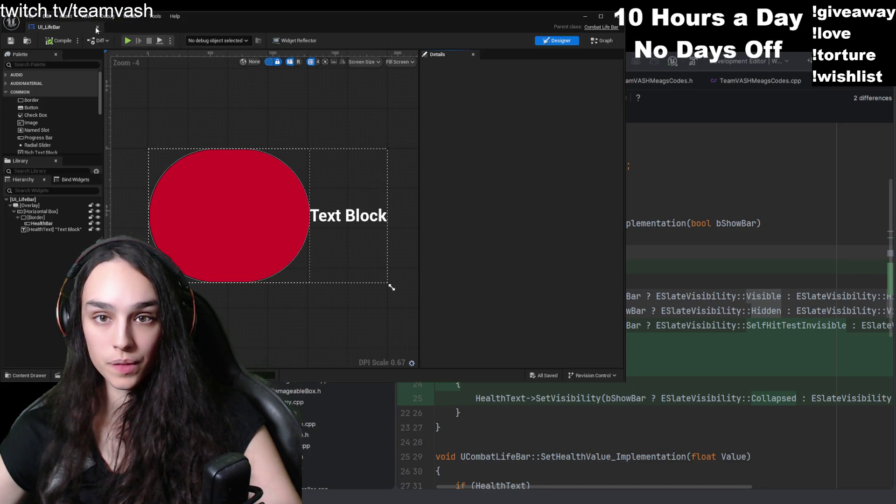
- Close the UI_LifeBar widget editor
{"action": "left_click", "coordinate": [97, 27]}
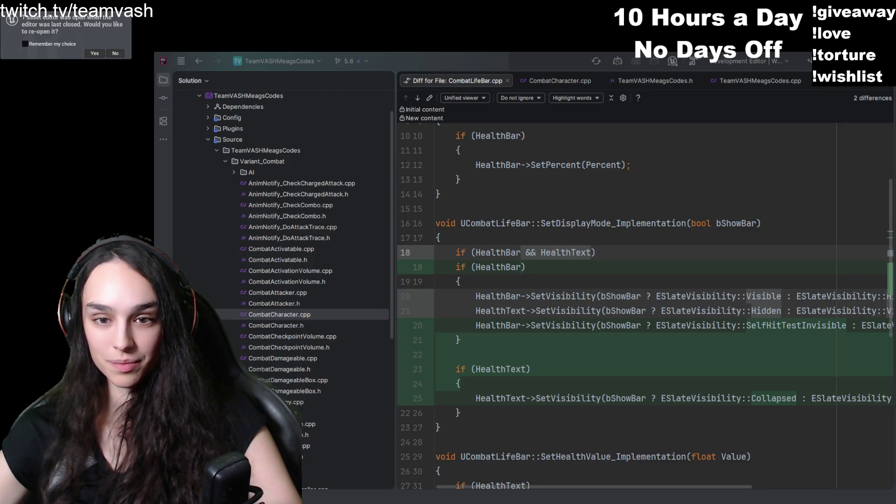
- Move the HealthText widget directly under the Overlay in UI_LifeBar, then close the editor
{"action": "key", "text": "alt+Tab"}
{"action": "left_click", "coordinate": [46, 229]}
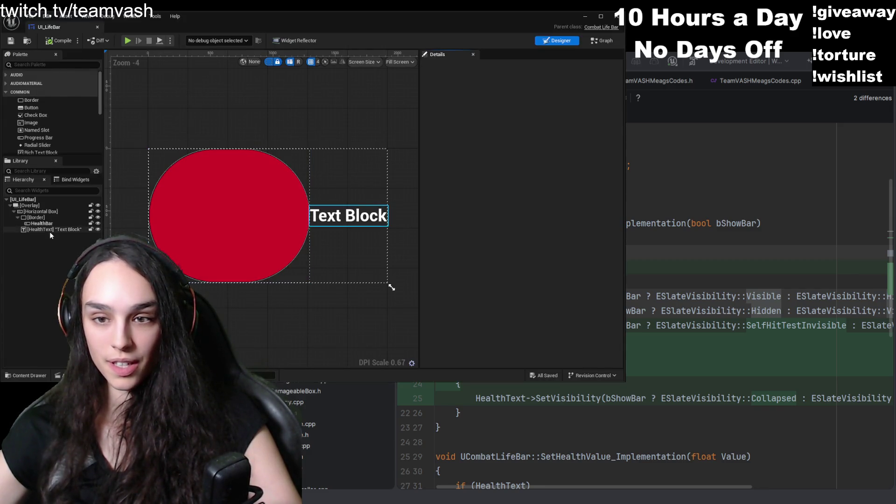
{"action": "left_click_drag", "start_coordinate": [40, 232], "coordinate": [47, 207]}
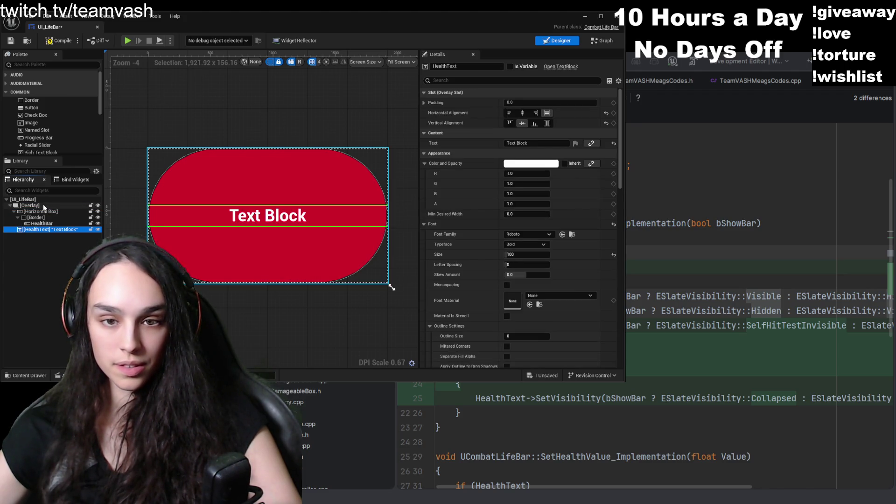
{"action": "left_click", "coordinate": [13, 42]}
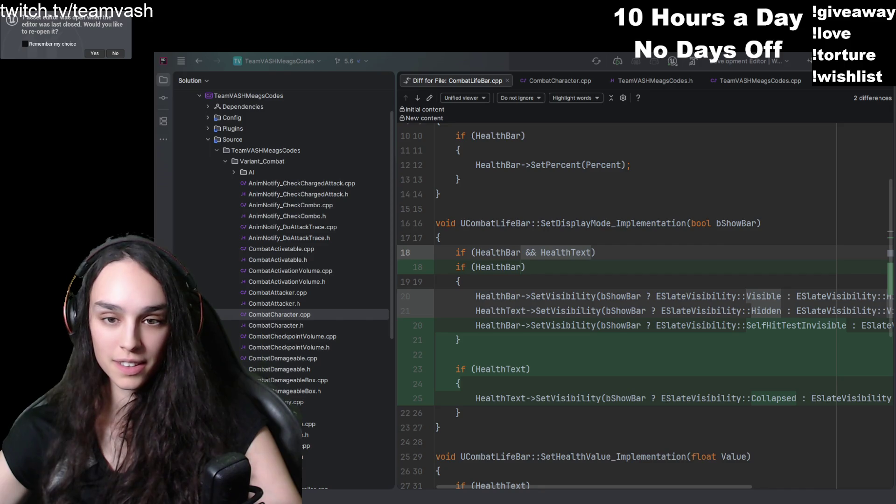
- Reopen UI_LifeBar and inspect the HealthBar and Border settings before closing it
{"action": "left_click", "coordinate": [95, 53]}
{"action": "left_click", "coordinate": [38, 217]}
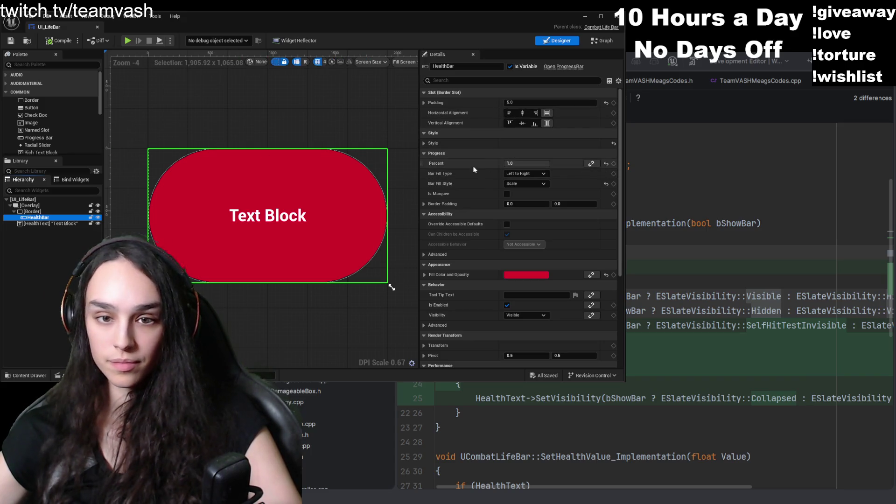
{"action": "left_click", "coordinate": [54, 213]}
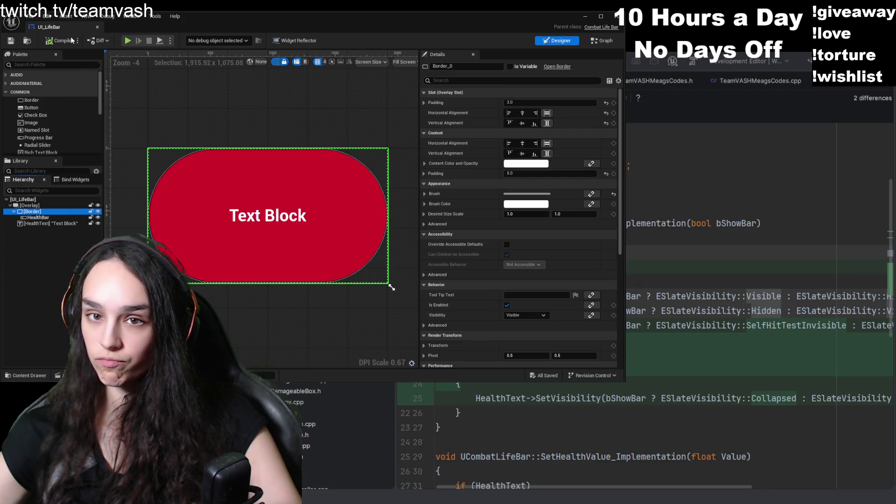
{"action": "left_click", "coordinate": [97, 27]}
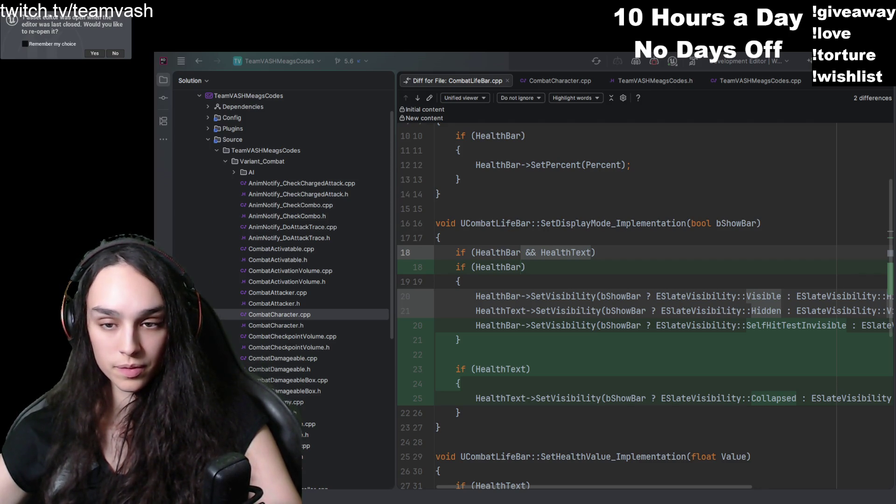
- Bring the simulating UI_LifeBar widget editor back in front of Rider's CombatLifeBar.cpp diff
{"action": "key", "text": "alt+Tab"}
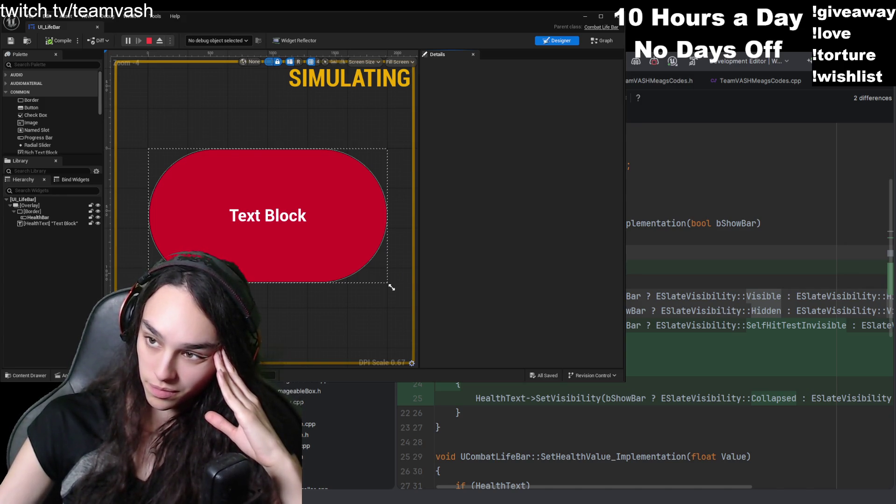
- Minimize the simulating UI_LifeBar editor to reveal Rider's CombatLifeBar.cpp diff
{"action": "key", "text": "super+Down"}
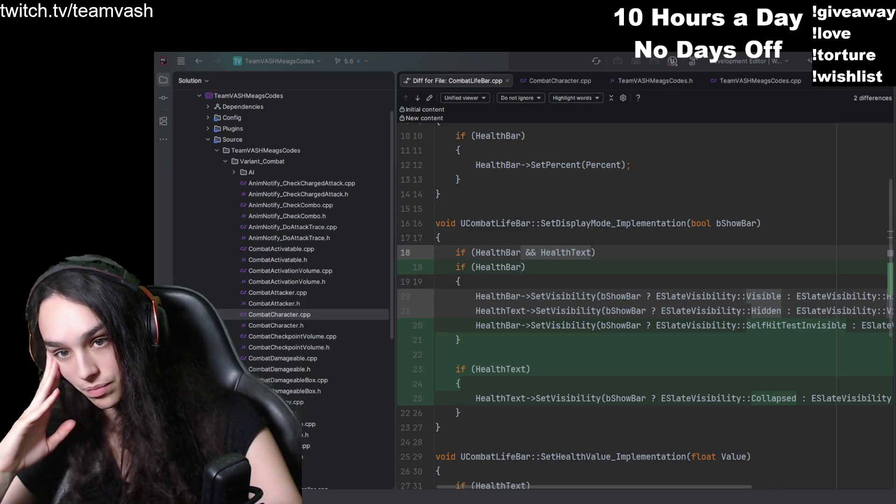
- Switch back to the non-simulating UI_LifeBar designer window over the code
{"action": "key", "text": "alt+Tab"}
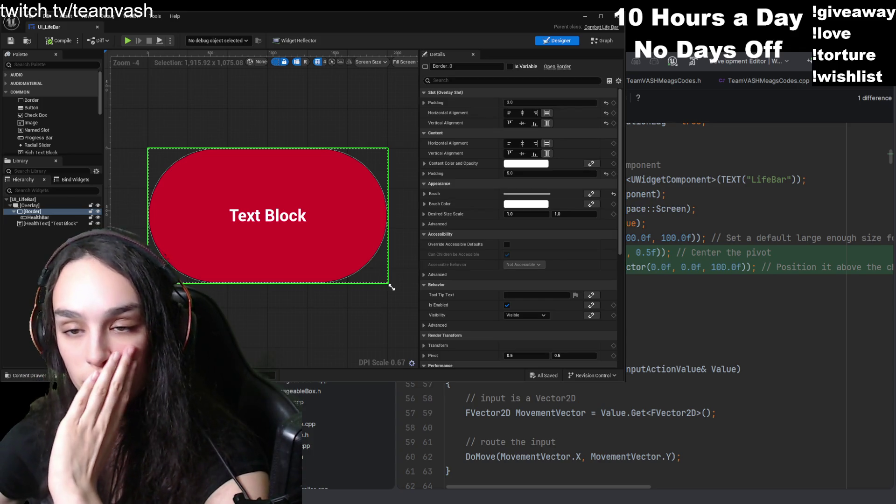
{"action": "scroll", "coordinate": [583, 407], "scroll_direction": "up", "scroll_amount": 2}
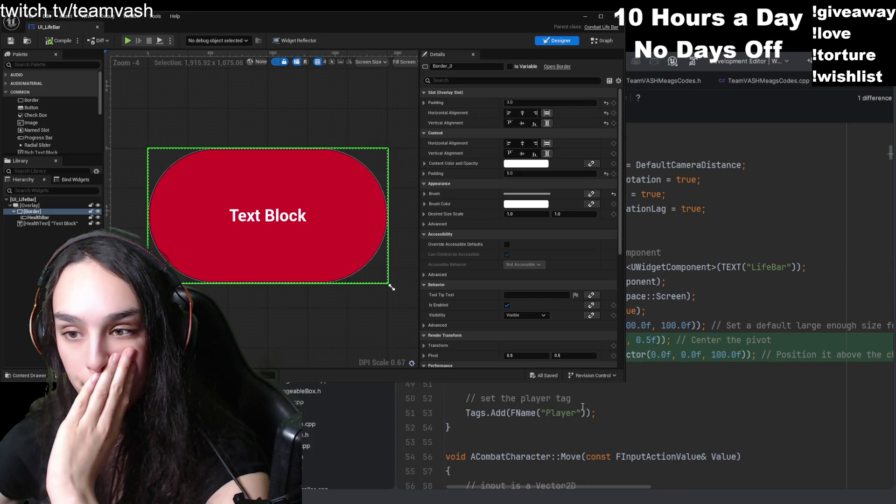
{"action": "mouse_move", "coordinate": [609, 486]}
{"action": "left_mouse_down"}
{"action": "mouse_move", "coordinate": [665, 485]}
{"action": "mouse_move", "coordinate": [581, 486]}
{"action": "left_mouse_up"}
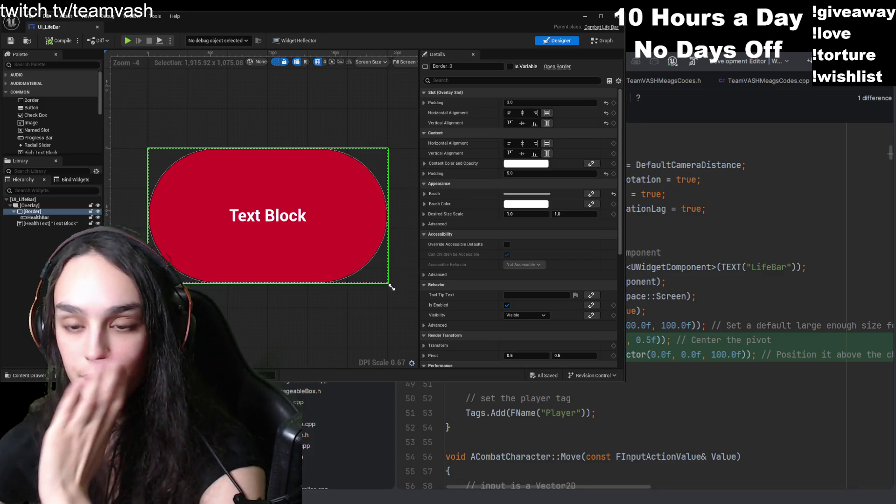
{"action": "scroll", "coordinate": [607, 434], "scroll_direction": "down", "scroll_amount": 4}
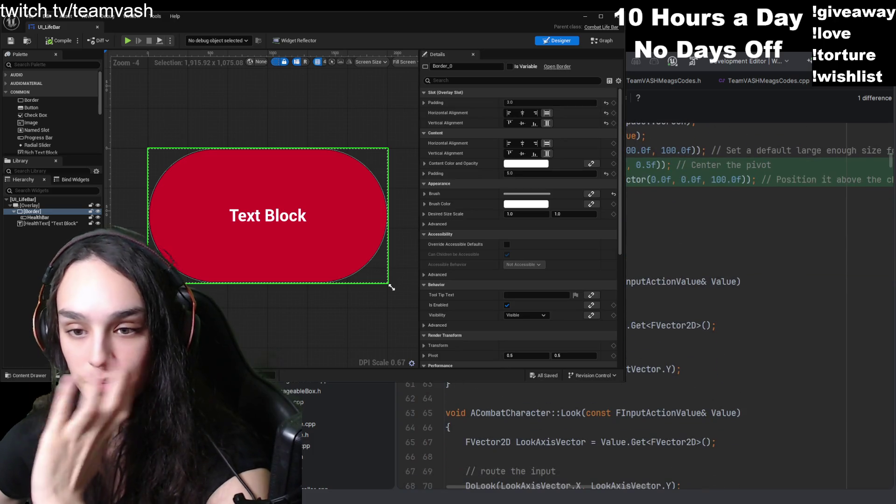
{"action": "scroll", "coordinate": [644, 327], "scroll_direction": "up", "scroll_amount": 4}
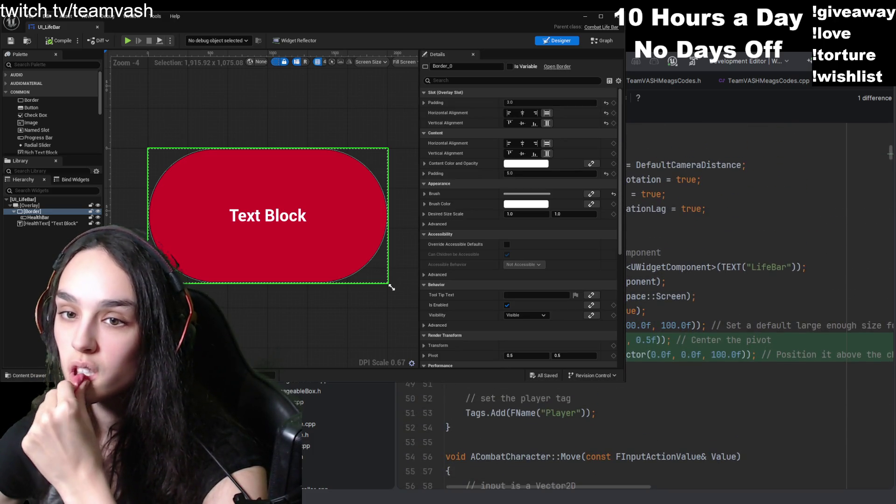
{"action": "scroll", "coordinate": [644, 434], "scroll_direction": "up", "scroll_amount": 5}
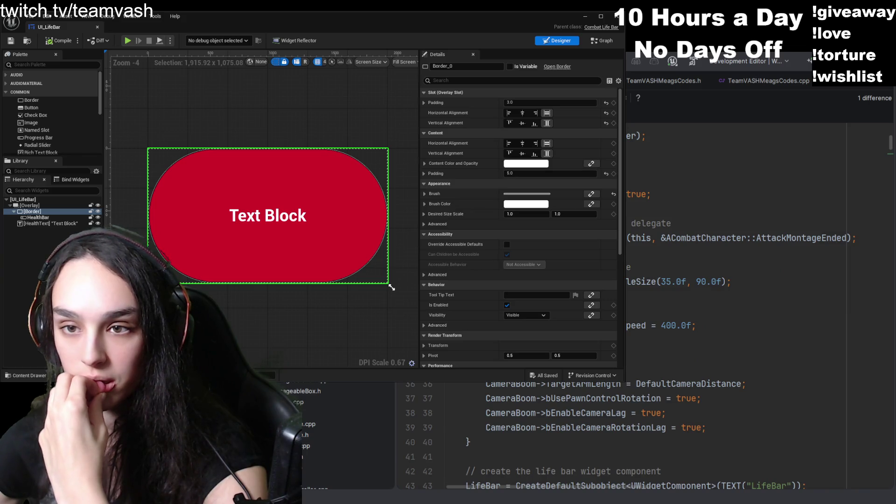
{"action": "scroll", "coordinate": [643, 434], "scroll_direction": "down", "scroll_amount": 4}
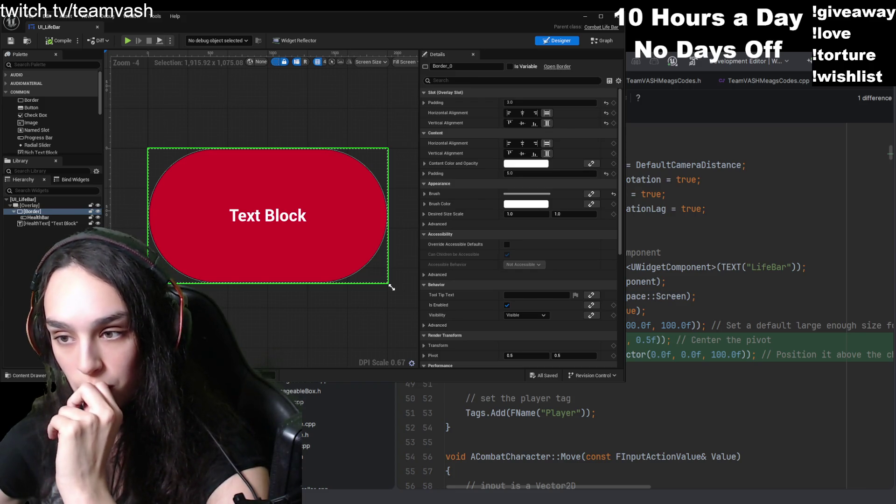
{"action": "scroll", "coordinate": [653, 326], "scroll_direction": "up", "scroll_amount": 4}
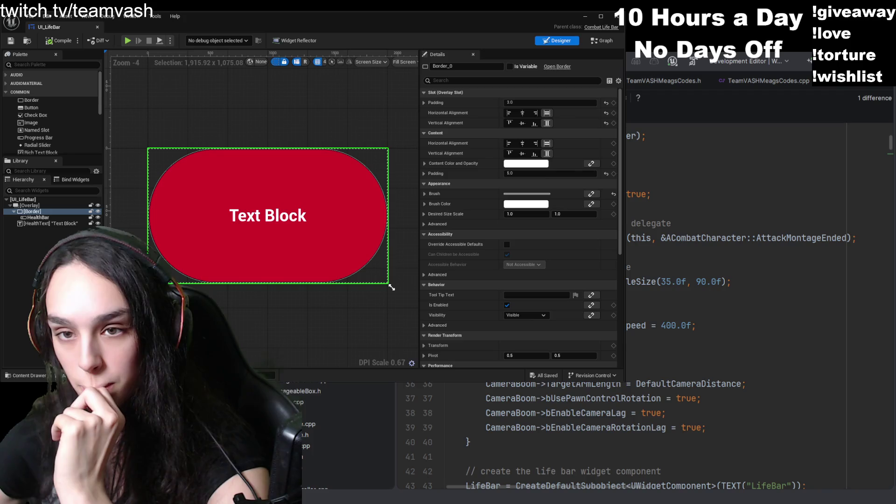
{"action": "scroll", "coordinate": [653, 327], "scroll_direction": "down", "scroll_amount": 6}
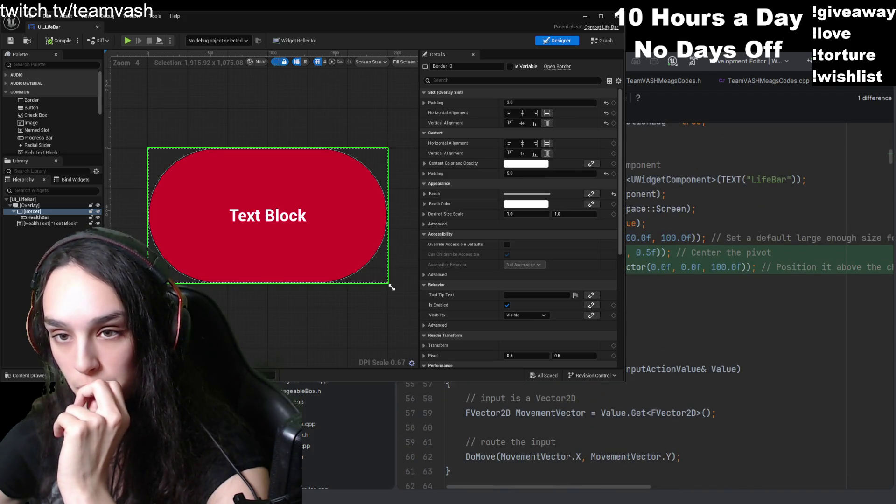
{"action": "scroll", "coordinate": [653, 327], "scroll_direction": "down", "scroll_amount": 8}
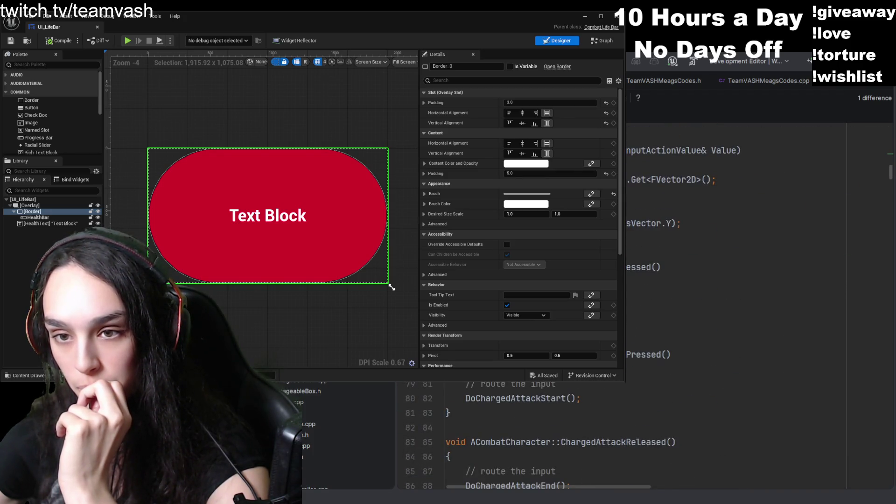
{"action": "scroll", "coordinate": [653, 327], "scroll_direction": "up", "scroll_amount": 9}
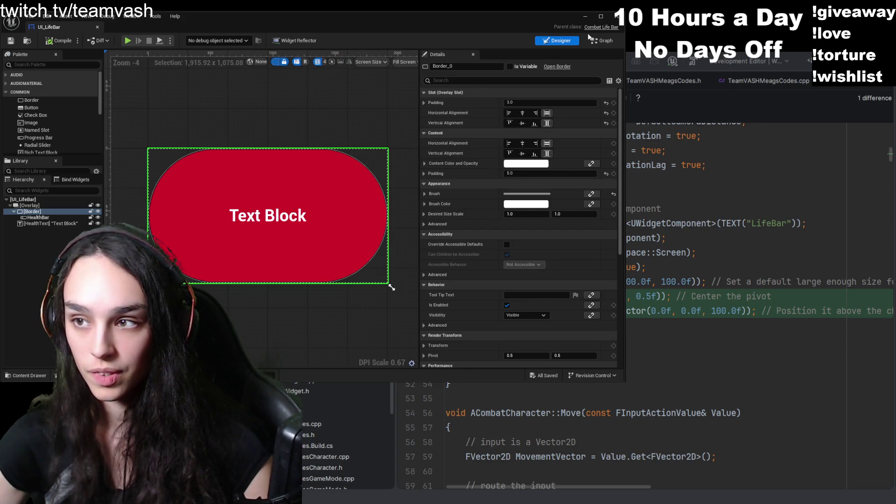
- Switch UI_LifeBar to its event graph with SetLifePercentage and SetBarColor
{"action": "left_click", "coordinate": [603, 42]}
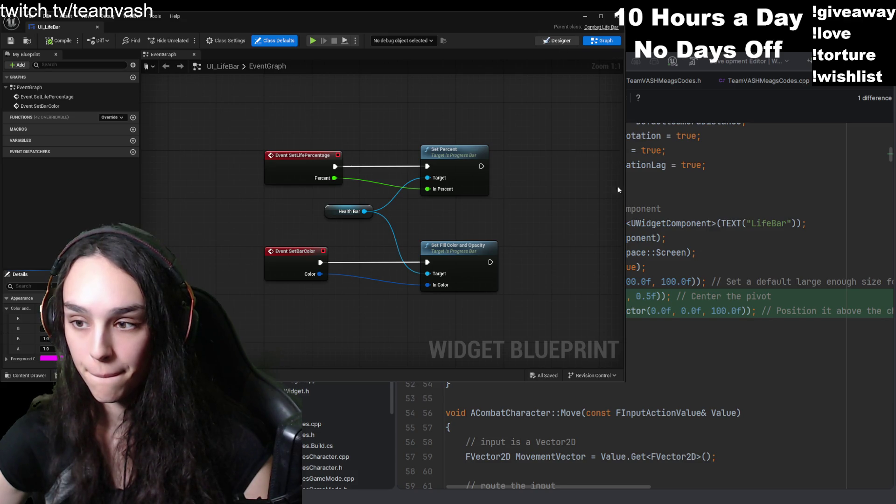
{"action": "left_click", "coordinate": [560, 42]}
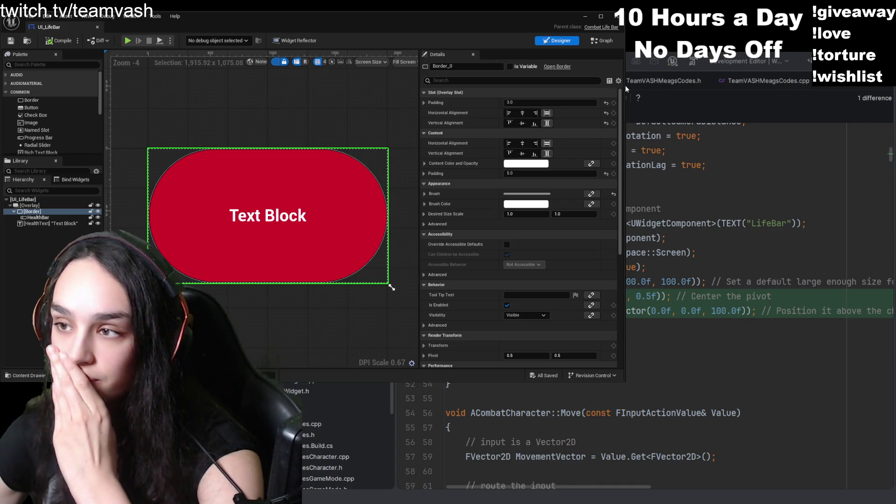
{"action": "left_click", "coordinate": [619, 80]}
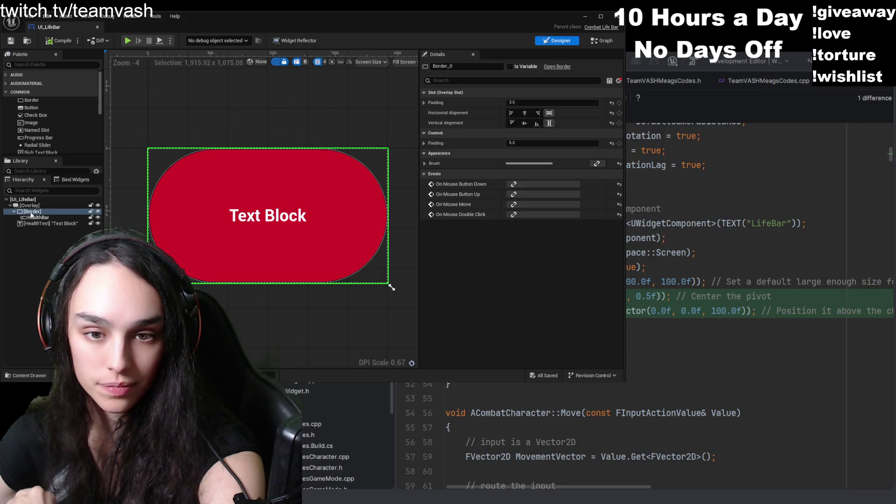
- Select the HealthBar progress bar under Overlay > Border and expand its Style settings
{"action": "left_click", "coordinate": [10, 206]}
{"action": "left_click", "coordinate": [19, 205]}
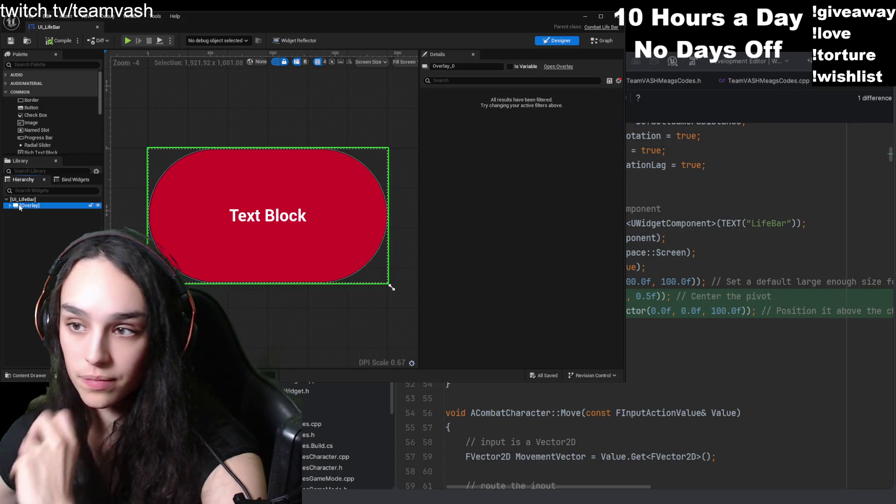
{"action": "key", "text": "Right"}
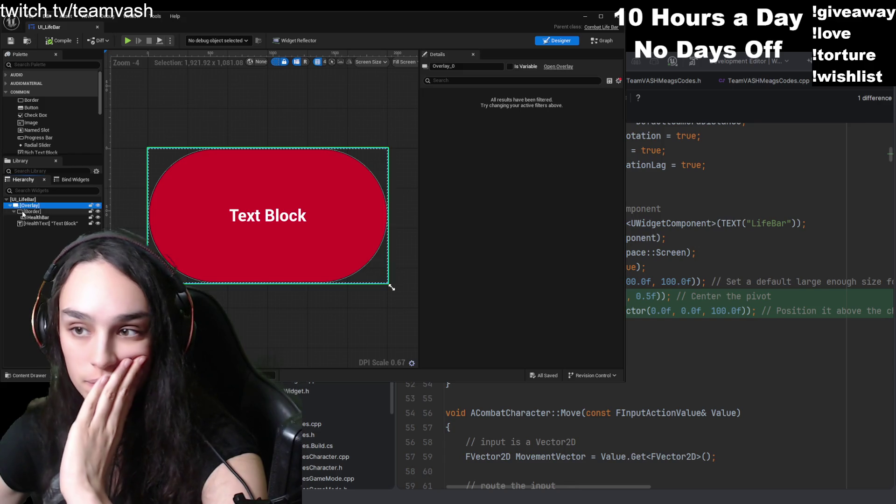
{"action": "left_click", "coordinate": [21, 211]}
{"action": "left_click", "coordinate": [32, 219]}
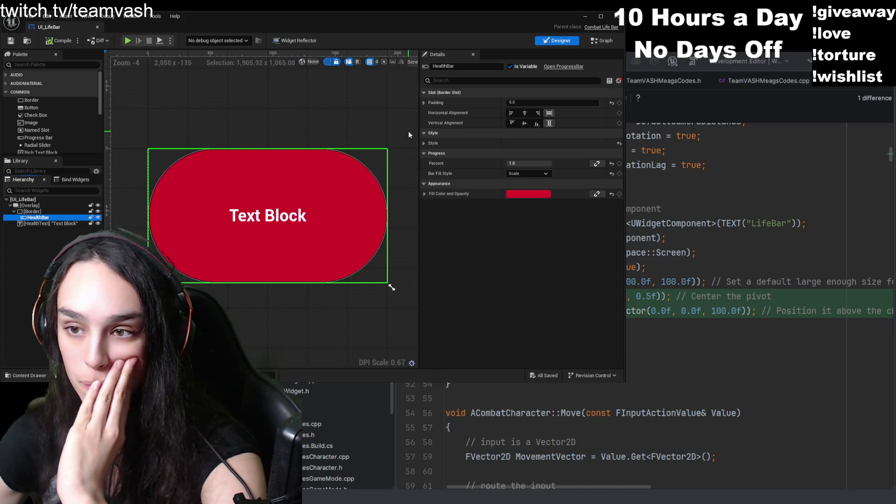
{"action": "left_click", "coordinate": [425, 144]}
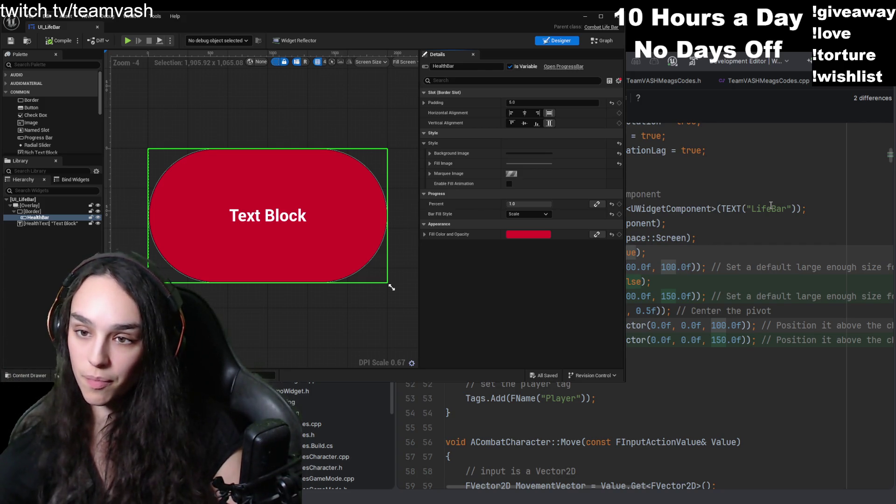
- Minimize the Unreal widget editor to bring Rider's CombatCharacter.cpp diff forward
{"action": "scroll", "coordinate": [552, 493], "scroll_direction": "right", "scroll_amount": 5}
{"action": "scroll", "coordinate": [552, 492], "scroll_direction": "left", "scroll_amount": 5}
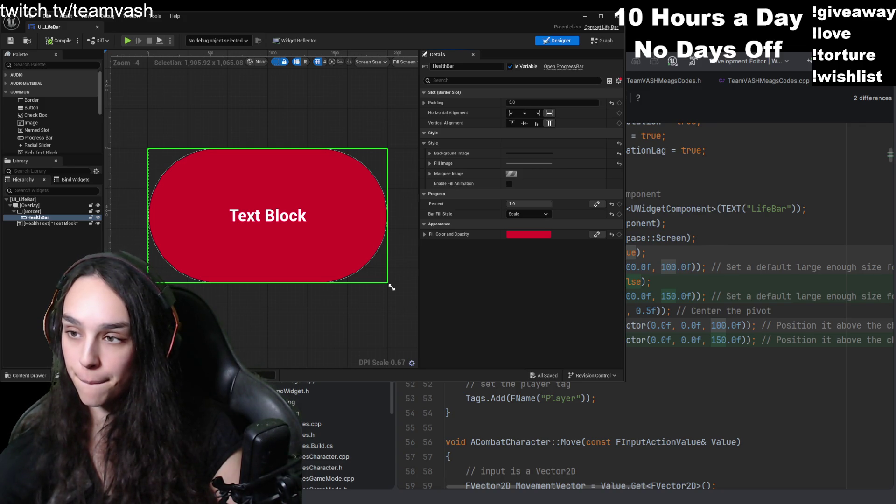
{"action": "key", "text": "super+Down"}
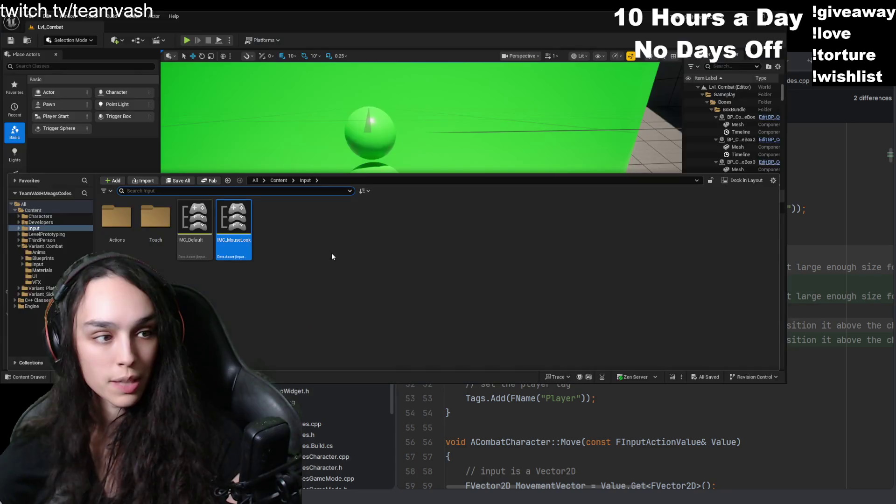
{"action": "right_click", "coordinate": [332, 252]}
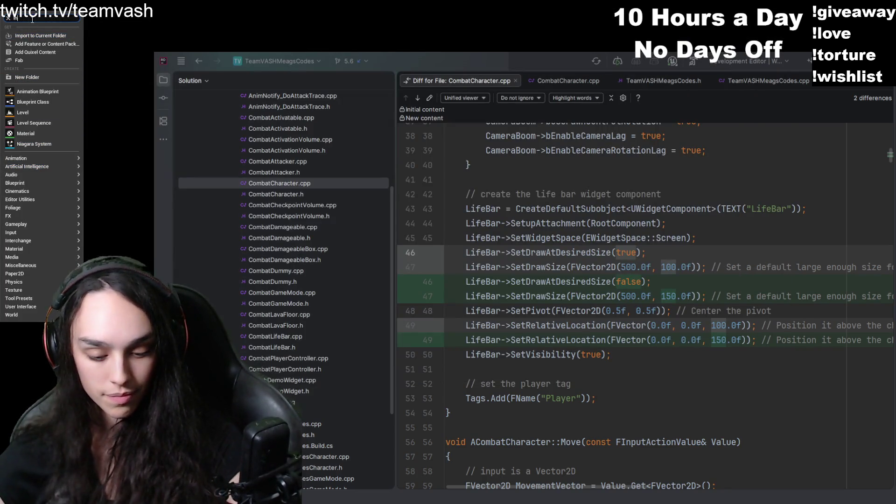
{"action": "type", "text": "Inpu"}
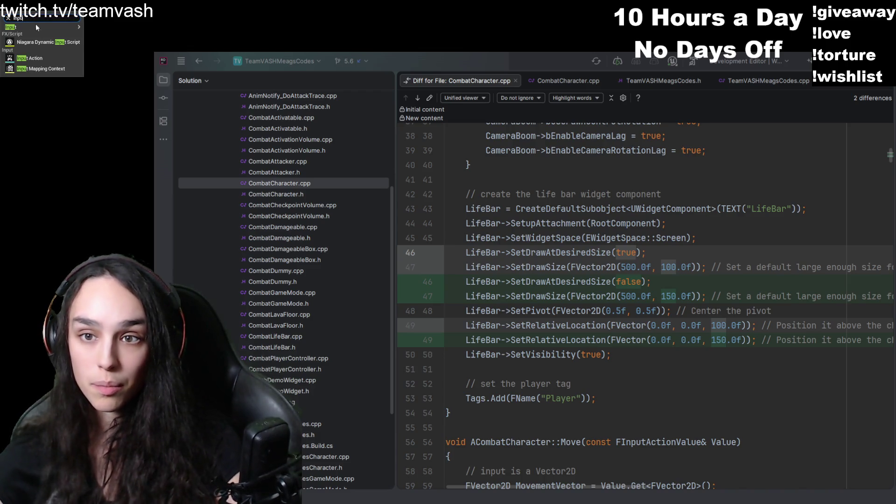
{"action": "left_click", "coordinate": [50, 55]}
{"action": "key", "text": "Return"}
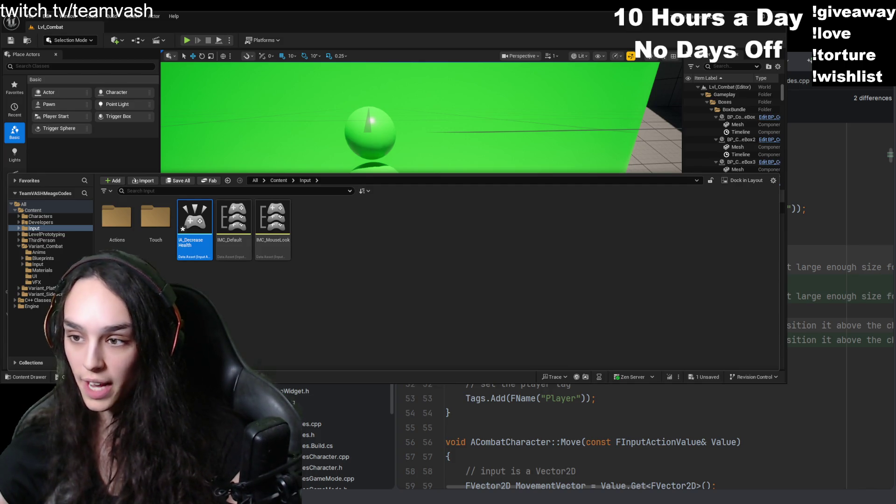
{"action": "key", "text": "alt+Tab"}
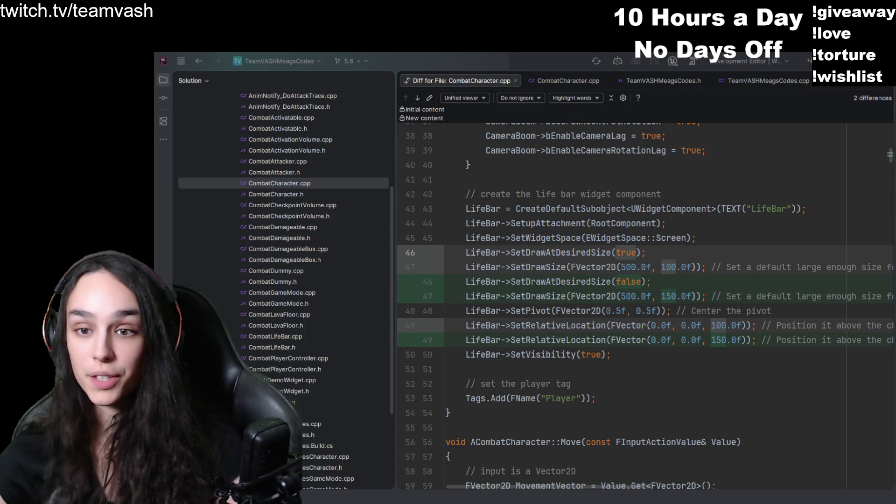
{"action": "key", "text": "alt+Tab"}
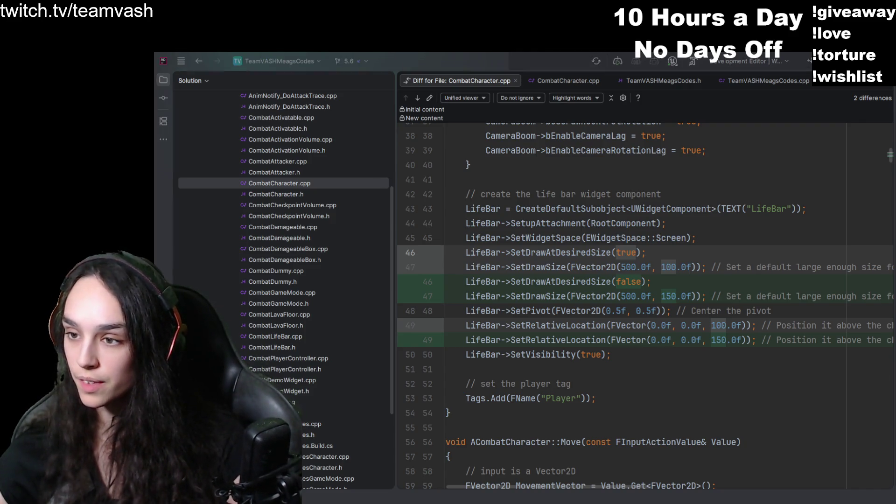
- Create a new Input Action asset from the Content Browser's add menu
{"action": "right_click", "coordinate": [29, 92]}
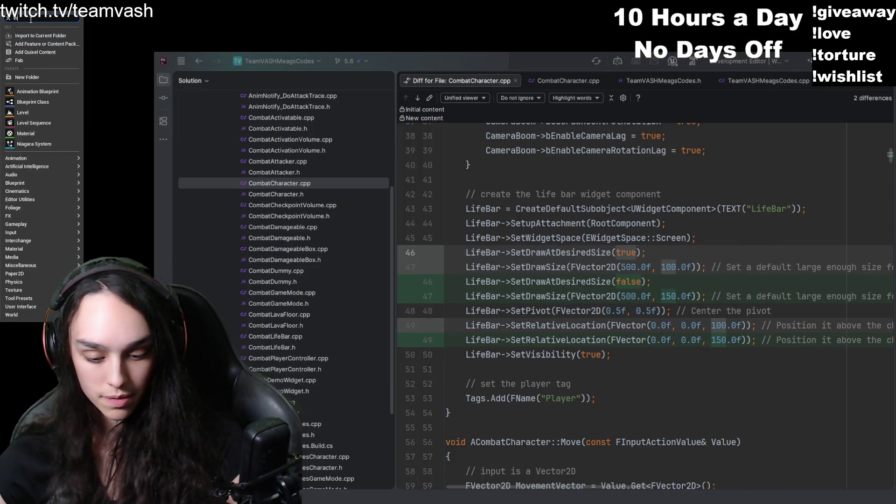
{"action": "type", "text": "pu"}
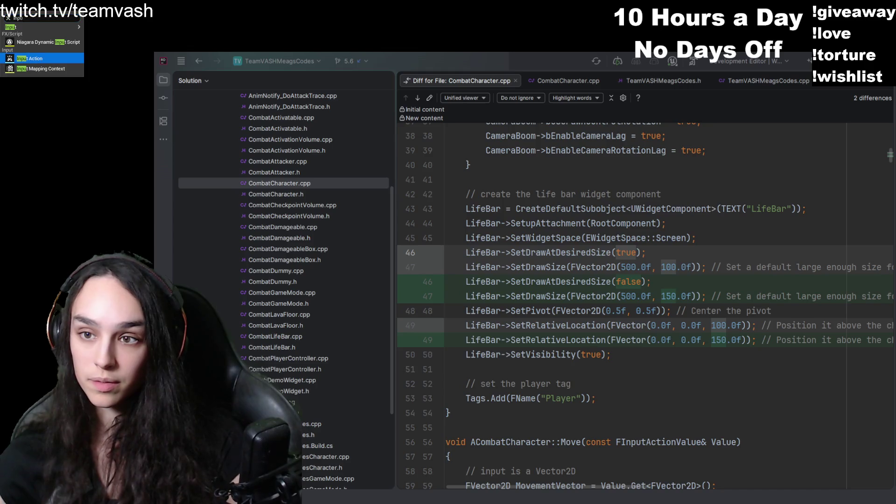
{"action": "key", "text": "Return"}
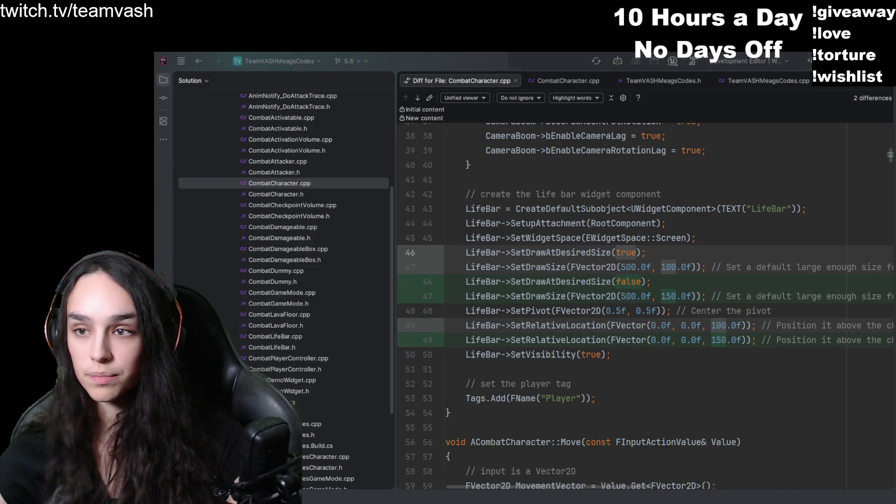
{"action": "key", "text": "alt+Tab"}
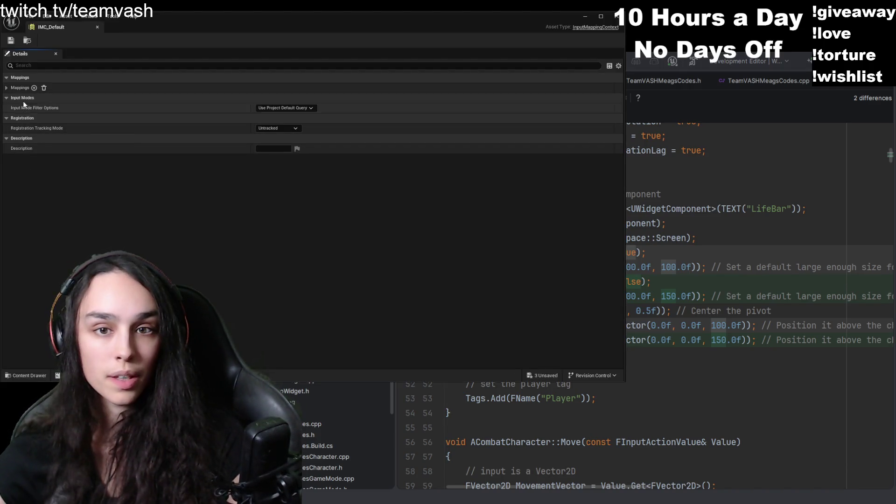
- Add a new empty entry to IMC_Default's Mappings after IA_Jump, IA_Move and IA_Look
{"action": "left_click", "coordinate": [8, 89]}
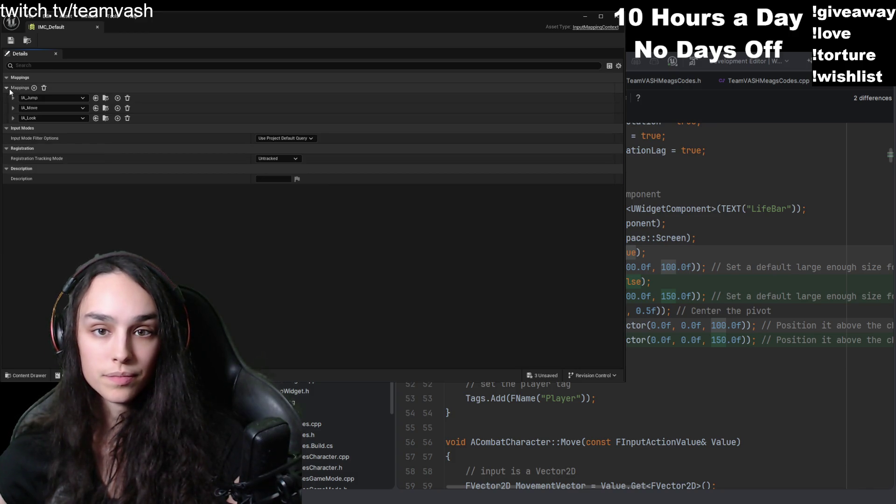
{"action": "left_click", "coordinate": [34, 88]}
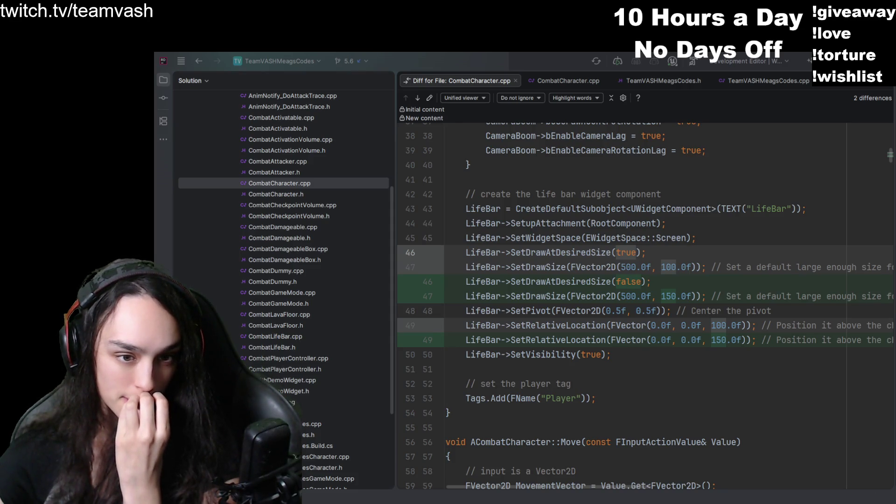
{"action": "key", "text": "alt+Tab"}
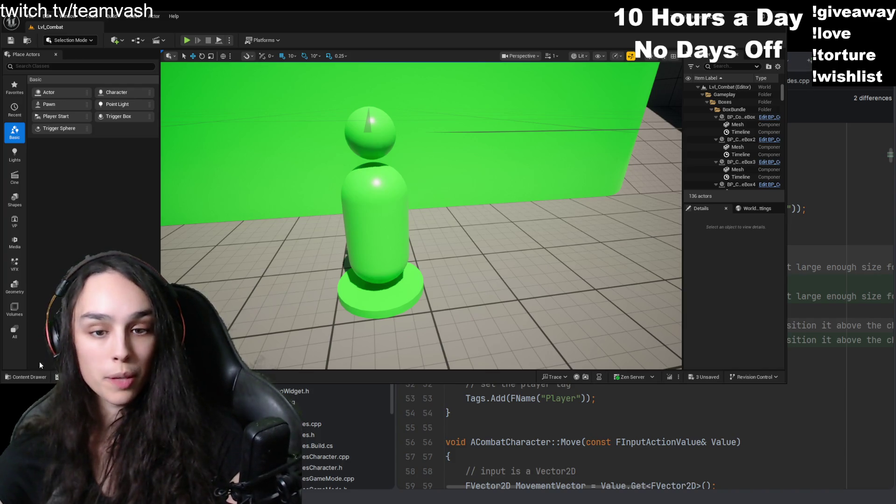
- Open BP_CombatCharacter from Content > Variant_Combat > Blueprints in the Content Drawer
{"action": "left_click", "coordinate": [27, 376]}
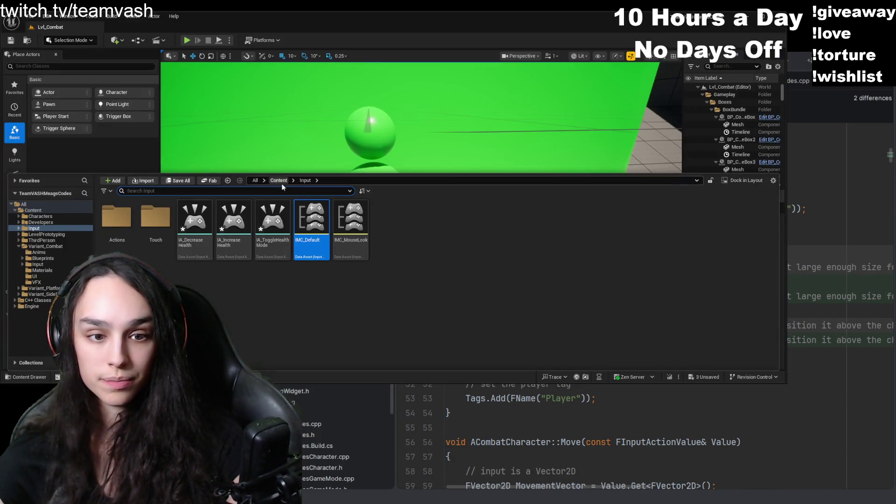
{"action": "left_click", "coordinate": [279, 181]}
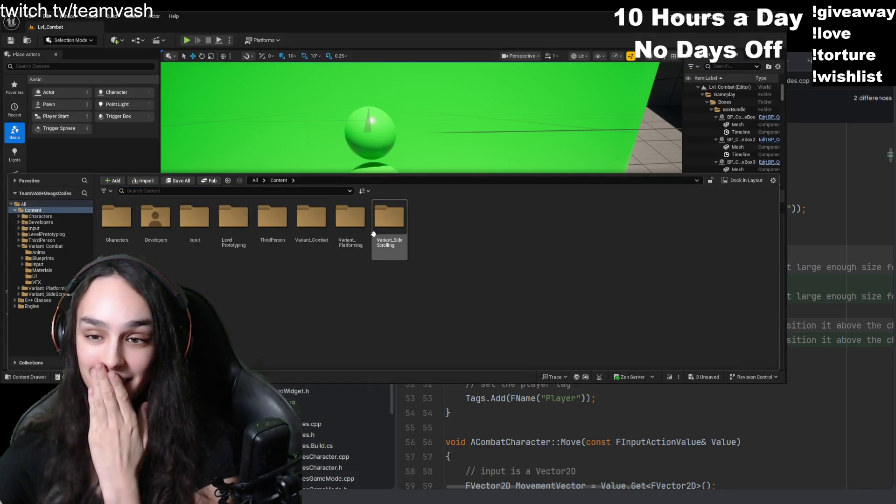
{"action": "double_click", "coordinate": [312, 217]}
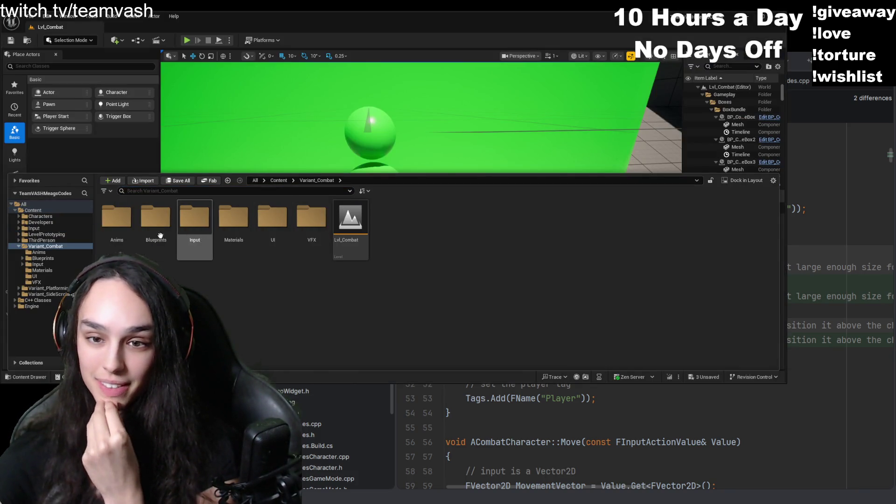
{"action": "double_click", "coordinate": [156, 218]}
{"action": "left_click", "coordinate": [263, 258]}
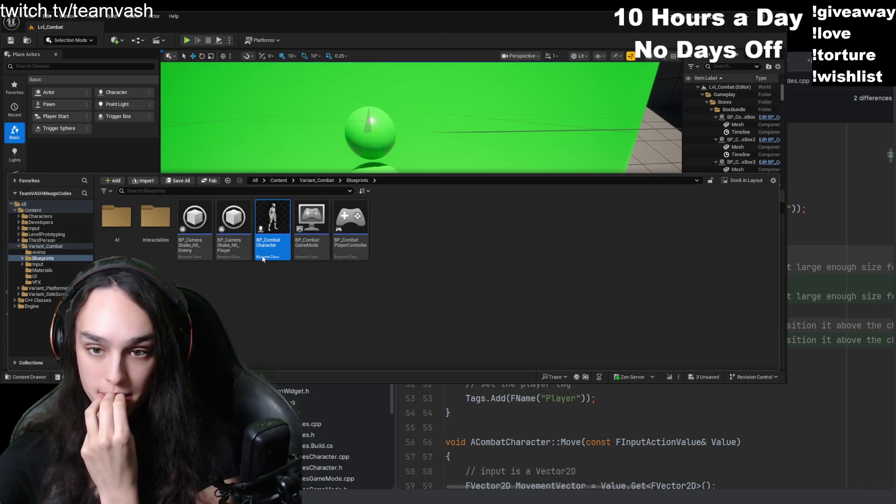
{"action": "double_click", "coordinate": [263, 258]}
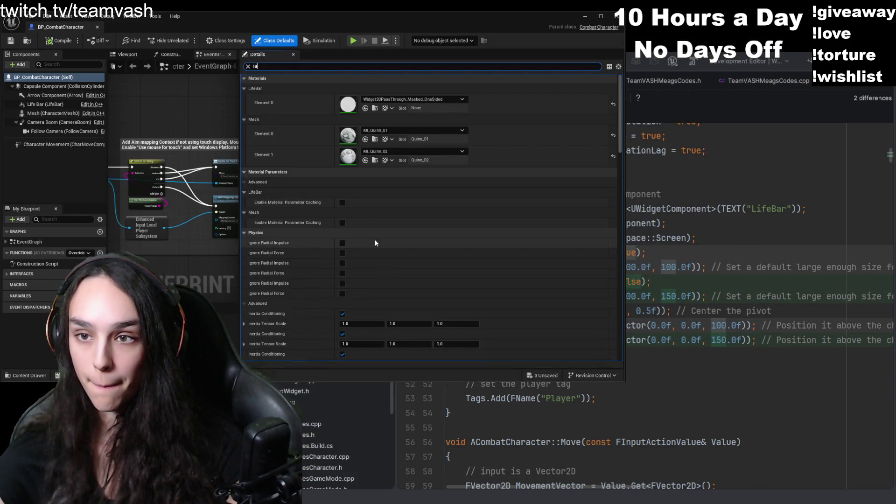
- Filter BP_CombatCharacter's Details for IA_DecreaseHealth, which finds no matching property
{"action": "scroll", "coordinate": [375, 242], "scroll_direction": "down", "scroll_amount": 10}
{"action": "scroll", "coordinate": [429, 228], "scroll_direction": "down", "scroll_amount": 10}
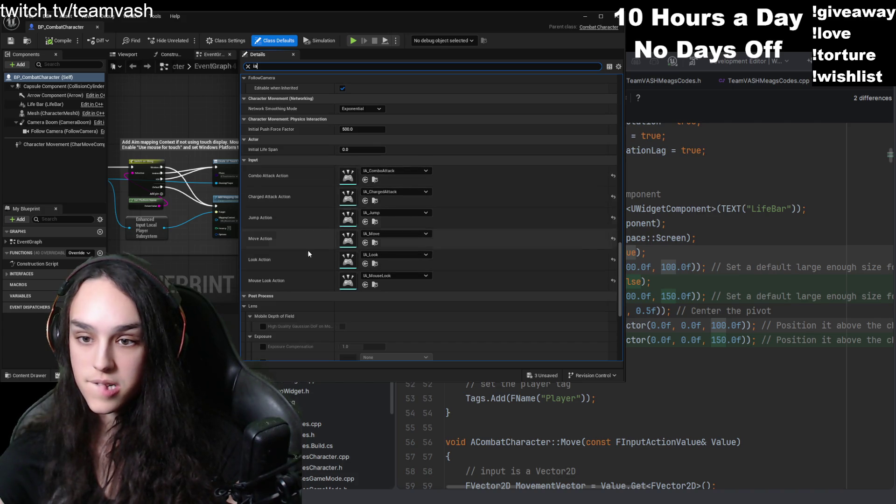
{"action": "scroll", "coordinate": [308, 254], "scroll_direction": "down", "scroll_amount": 5}
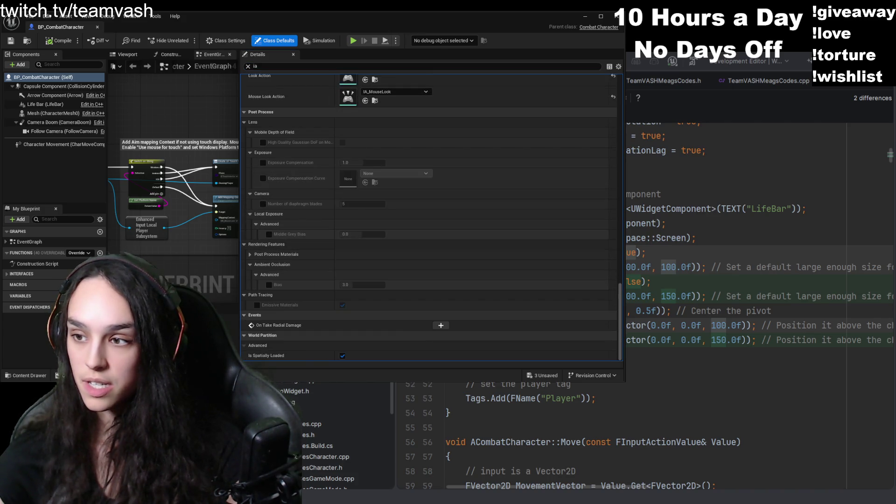
{"action": "key", "text": "ctrl+f"}
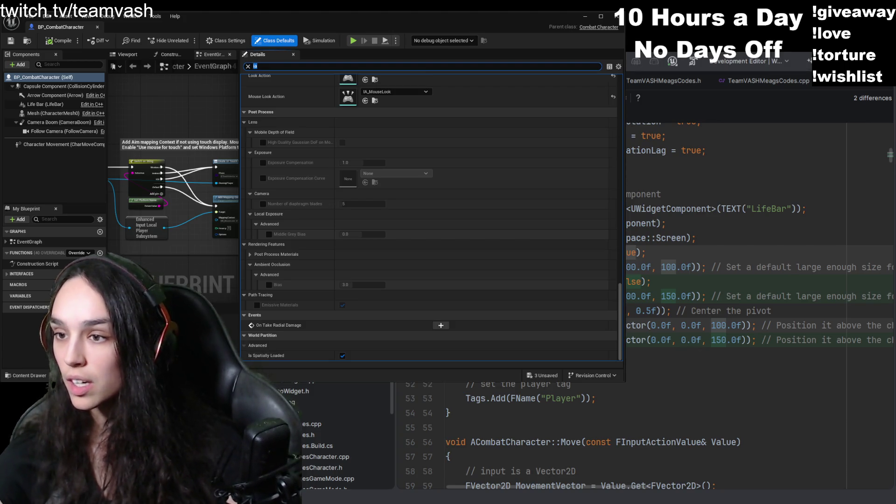
{"action": "left_click", "coordinate": [305, 68]}
{"action": "type", "text": "IA_DecreaseHealth"}
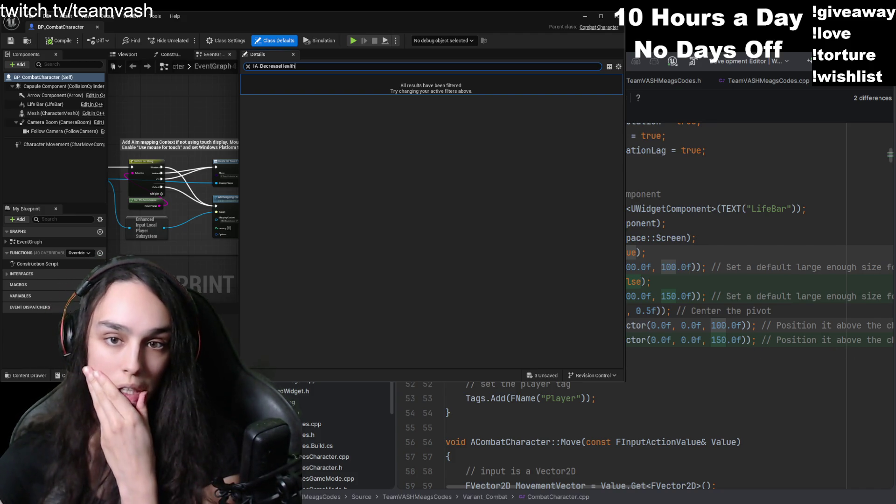
{"action": "key", "text": "ctrl+f"}
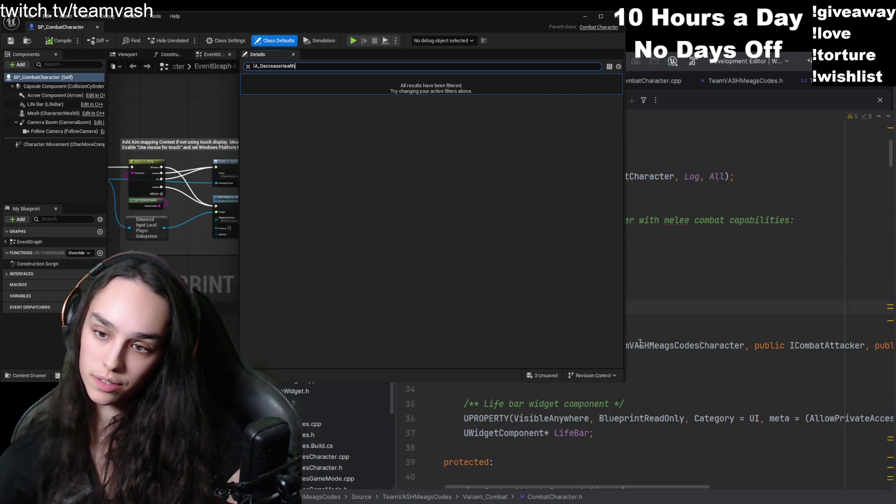
- Show CombatCharacter.h in Rider with the parent class name in the declaration selected
{"action": "left_click", "coordinate": [674, 346]}
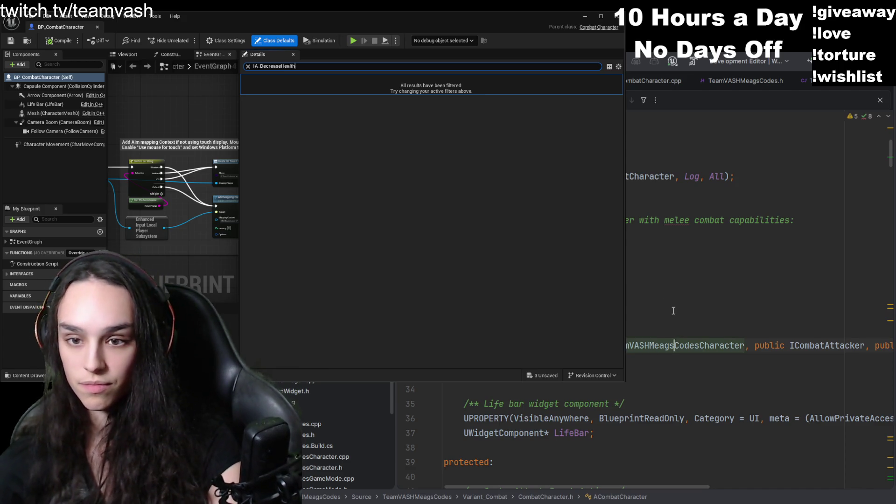
- Jump to the parent TeamVASHMeagsCodesCharacter.h header and place the cursor among its input action UPROPERTYs
{"action": "key", "text": "ctrl+b"}
{"action": "scroll", "coordinate": [653, 327], "scroll_direction": "down", "scroll_amount": 5}
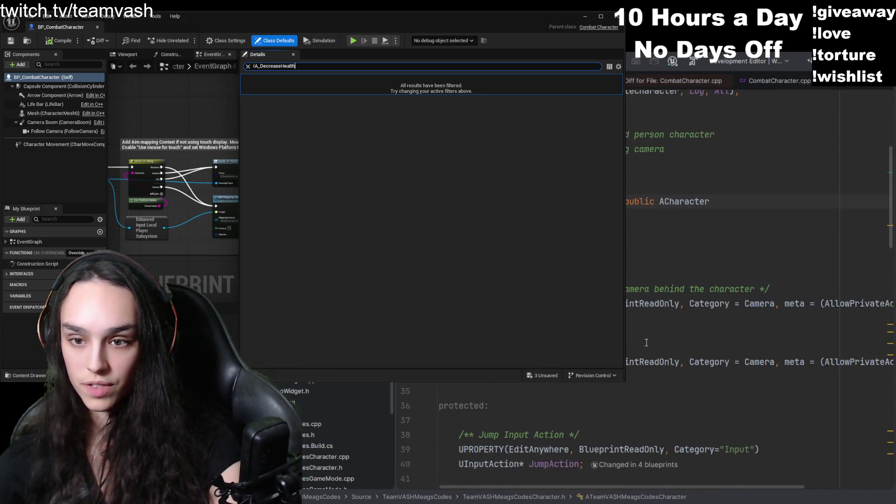
{"action": "scroll", "coordinate": [641, 378], "scroll_direction": "down", "scroll_amount": 3}
{"action": "scroll", "coordinate": [637, 376], "scroll_direction": "up", "scroll_amount": 10}
{"action": "scroll", "coordinate": [635, 376], "scroll_direction": "up", "scroll_amount": 5}
{"action": "scroll", "coordinate": [630, 374], "scroll_direction": "down", "scroll_amount": 6}
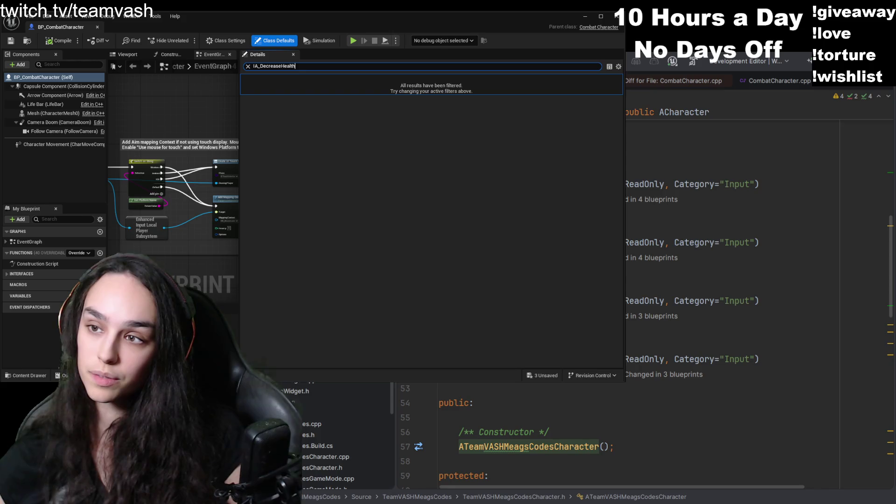
{"action": "left_click", "coordinate": [627, 274]}
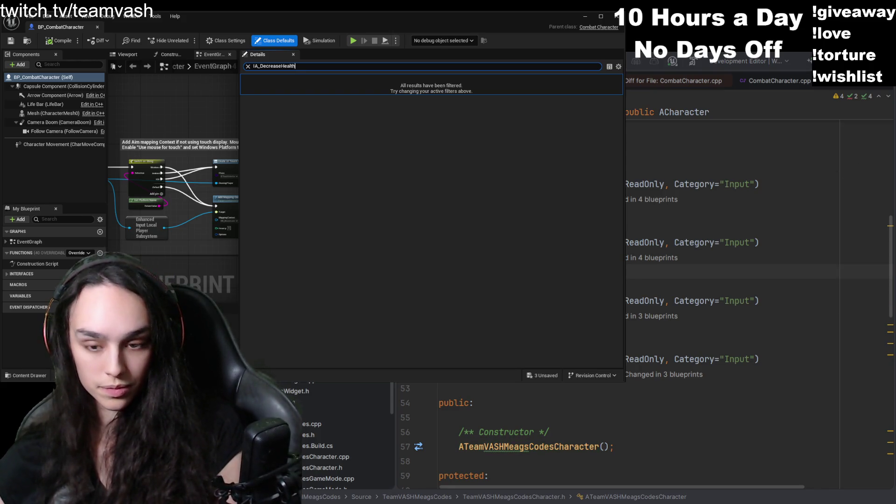